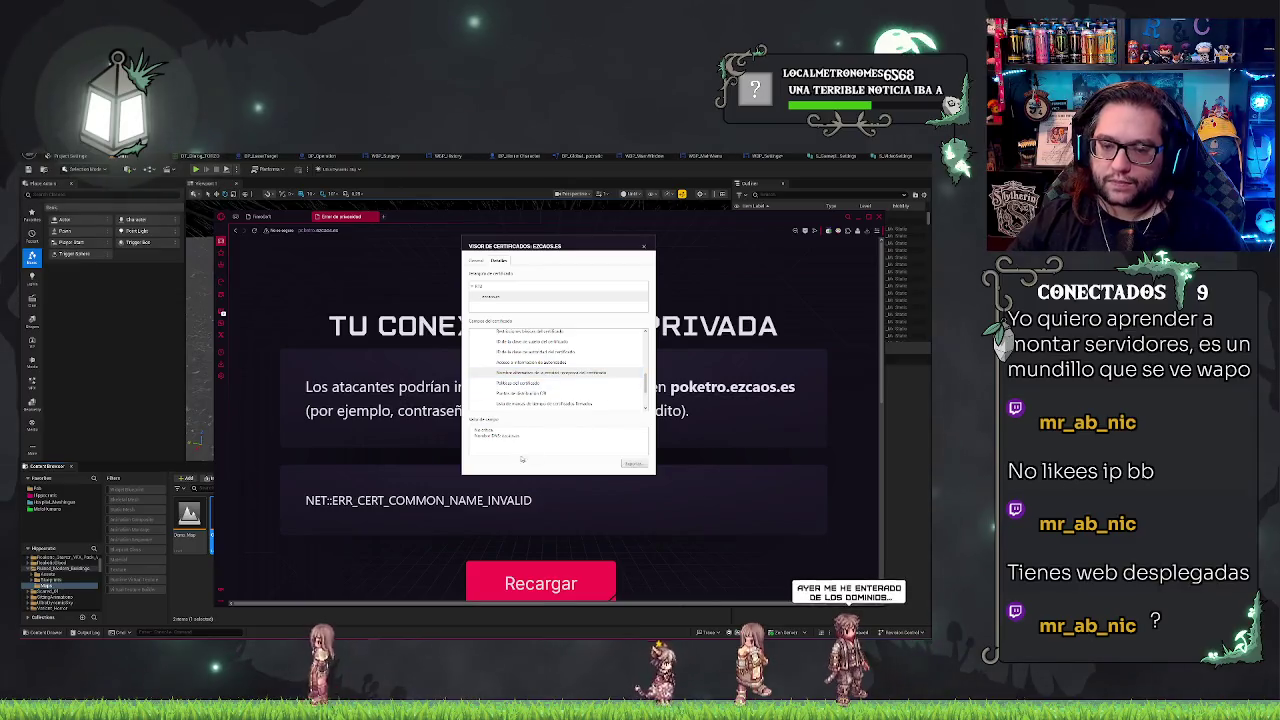
Close the certificate viewer for poketro.ezcaos.es, returning to the NET::ERR_CERT_COMMON_NAME_INVALID error page
drag(520, 437, 422, 413)
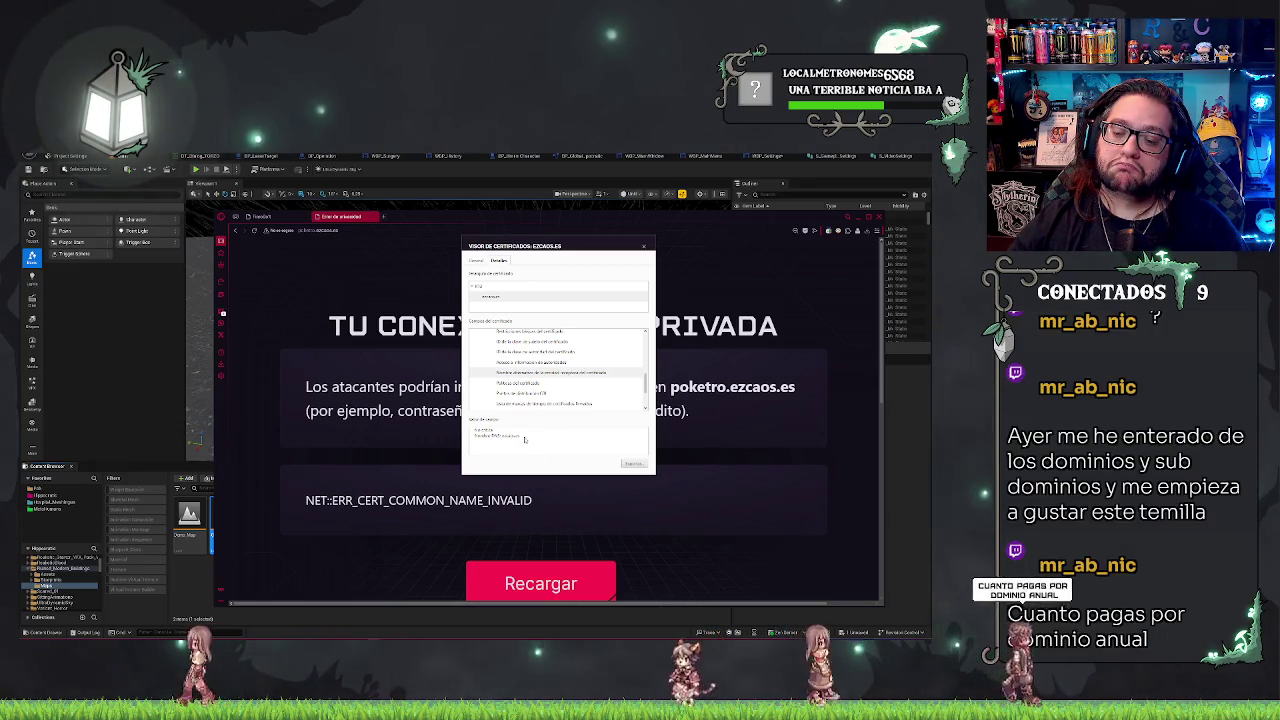
click(522, 439)
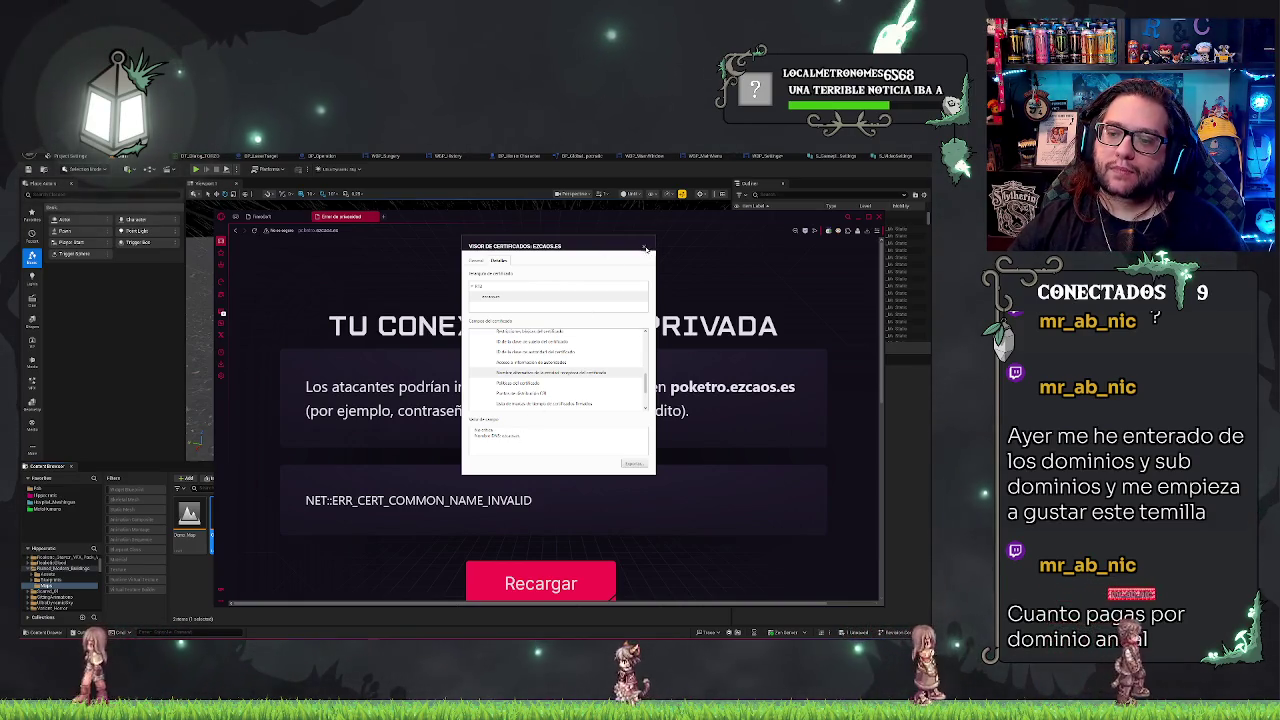
click(644, 247)
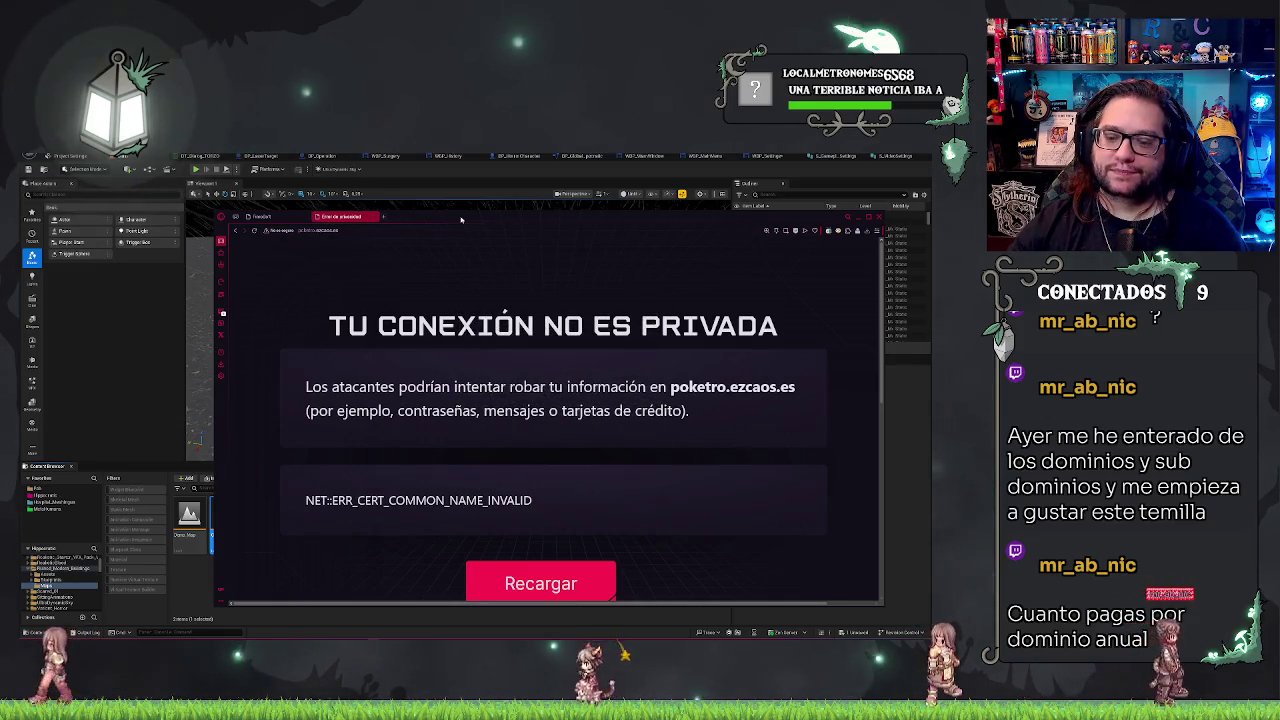
Drag the Opera GX window off-screen left to reveal the Unreal Editor loading Overview_Map
scroll(550, 400, down, 5)
scroll(550, 400, up, 5)
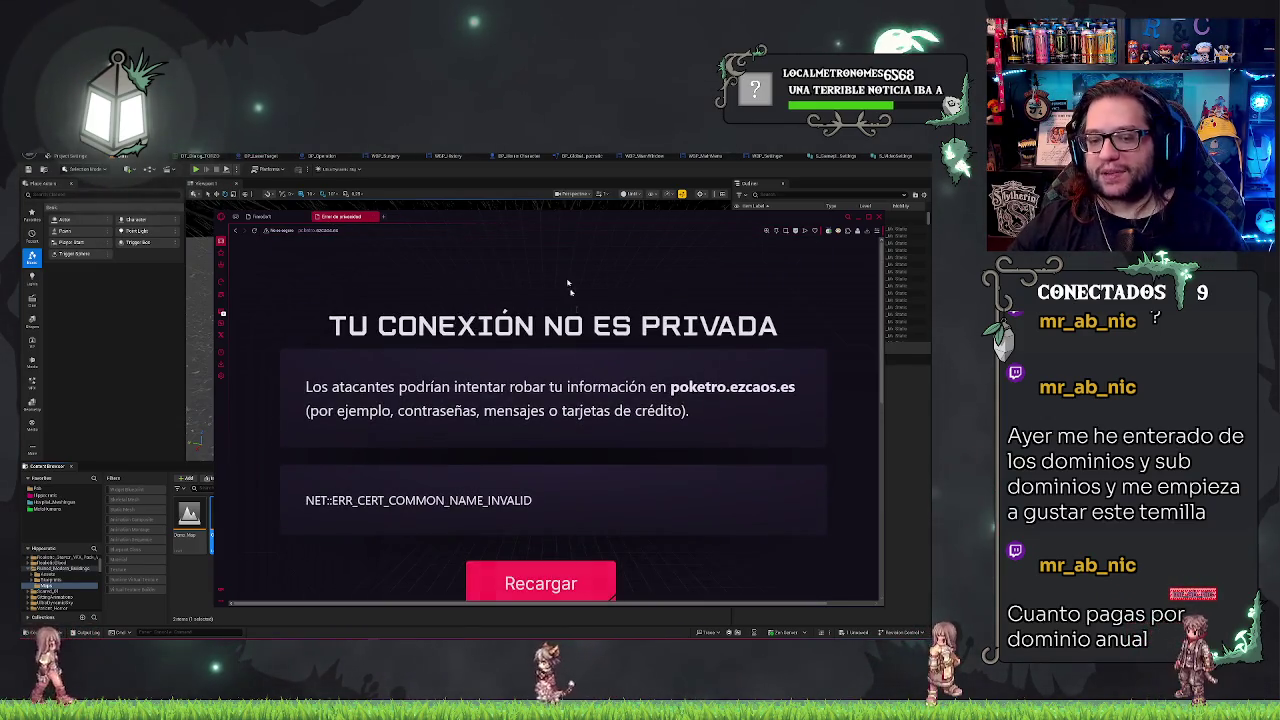
mouse_move(775, 216)
mouse_down()
mouse_move(432, 264)
mouse_move(0, 264)
mouse_up()
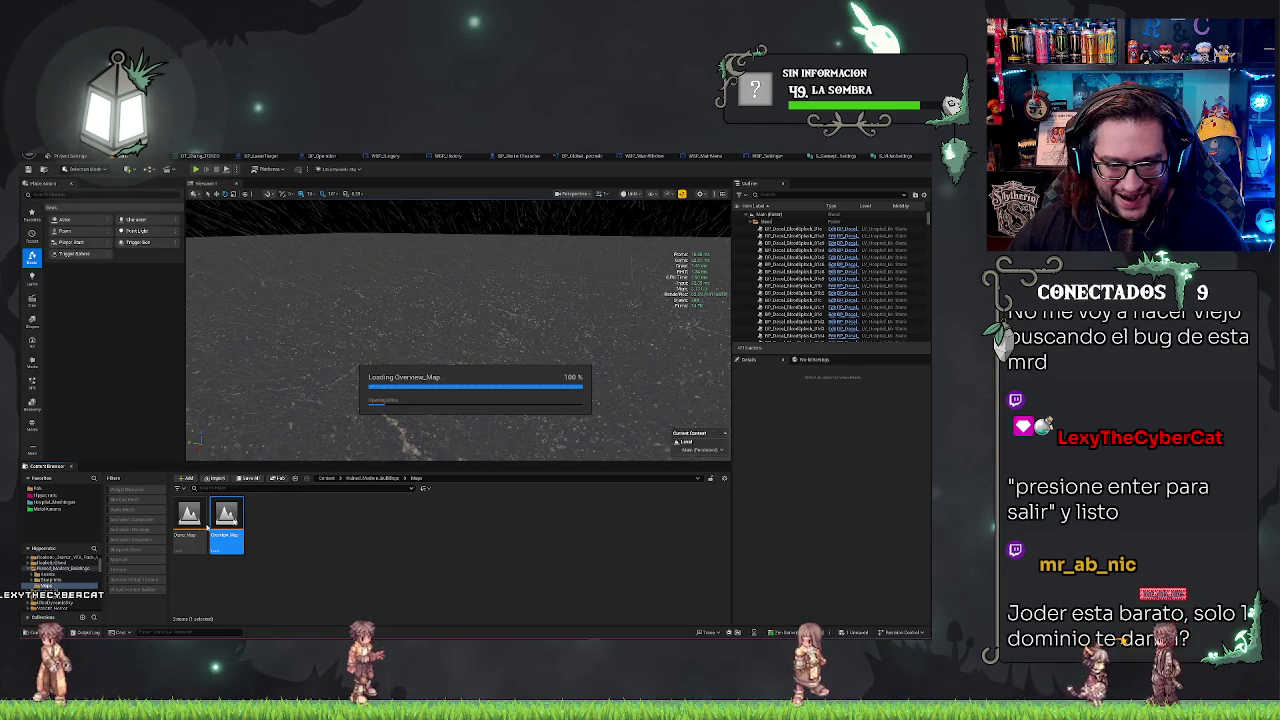
Bring Unreal Editor forward and show the UI_Setting_Video widget blueprint's Event Graph
mouse_move(609, 640)
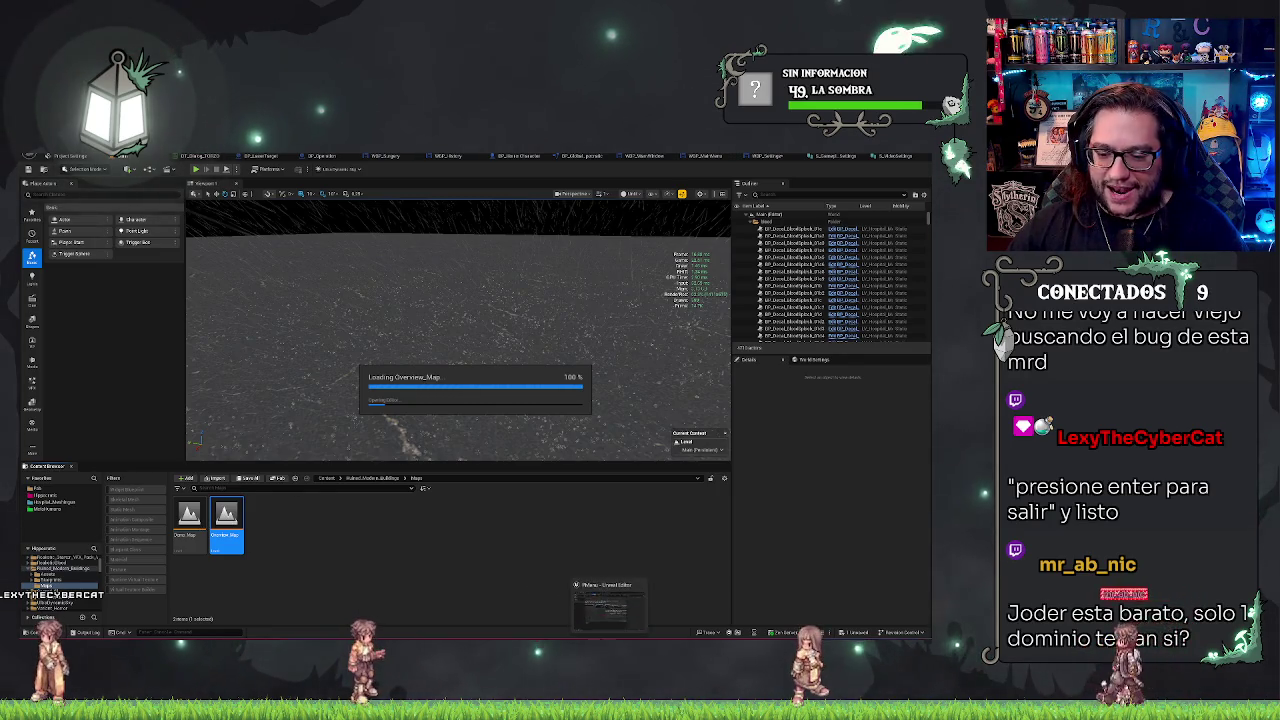
click(609, 600)
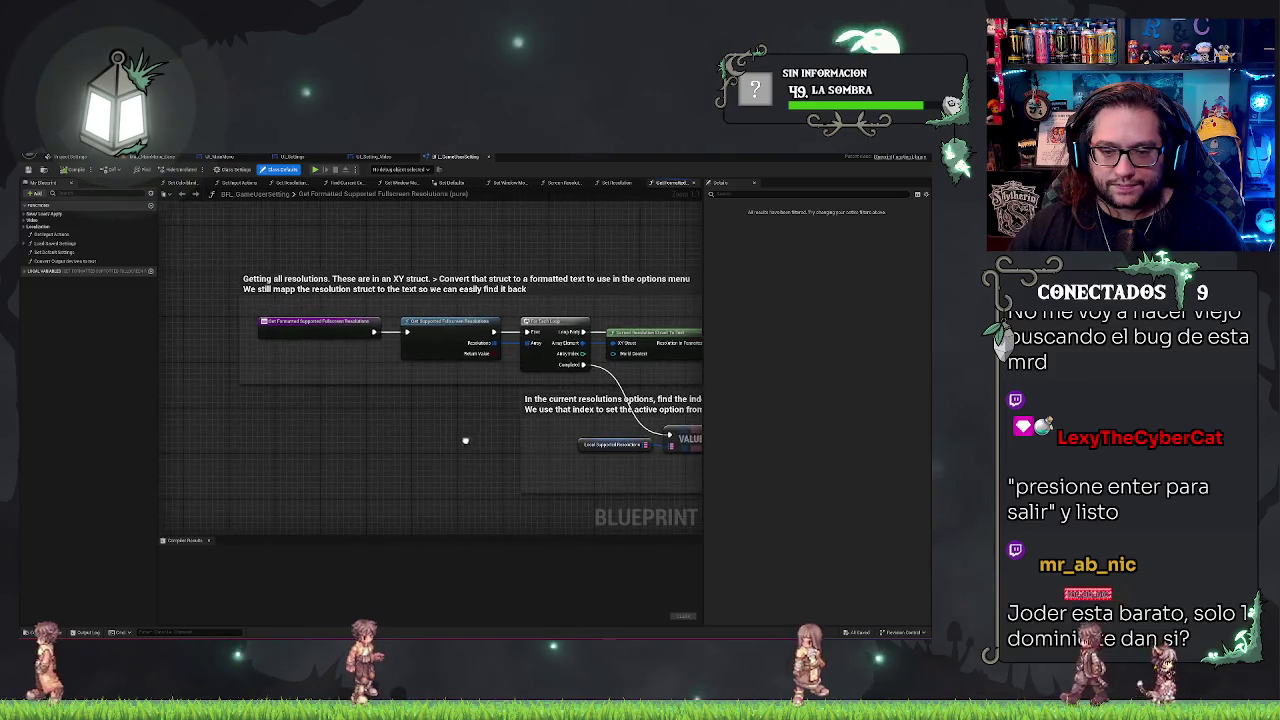
scroll(440, 432, down, 1)
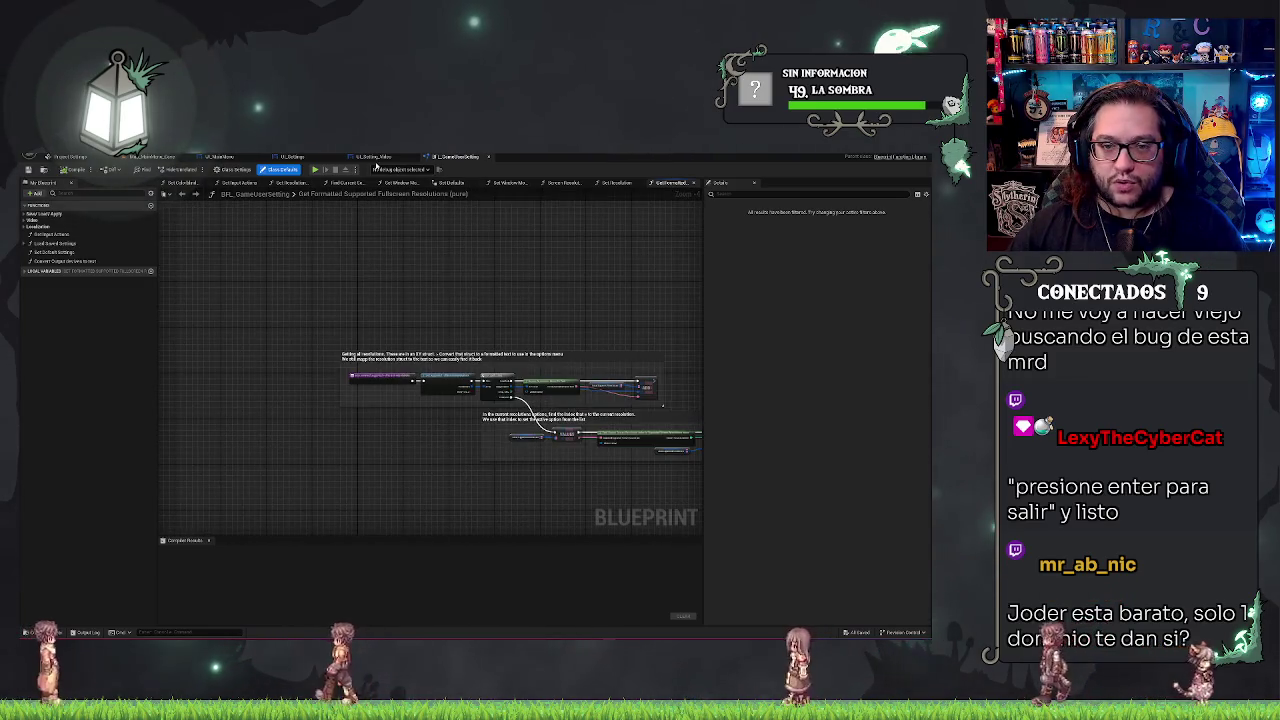
scroll(500, 290, up, 3)
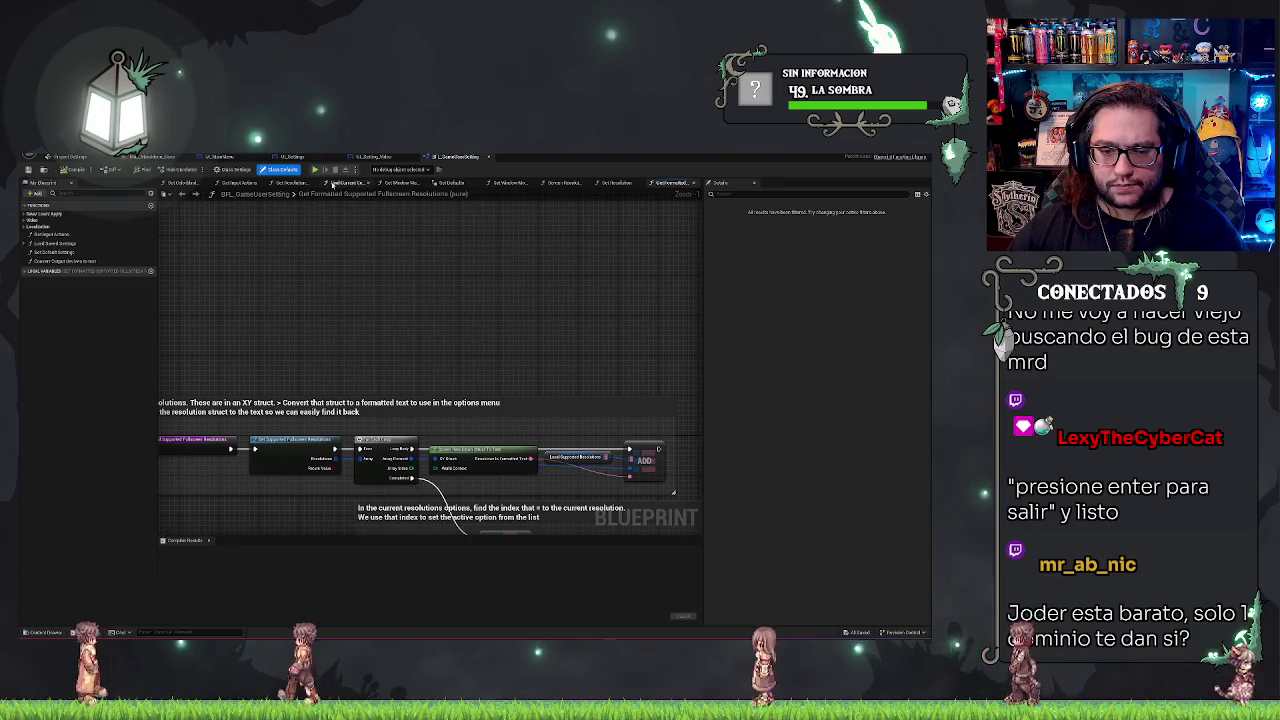
click(290, 157)
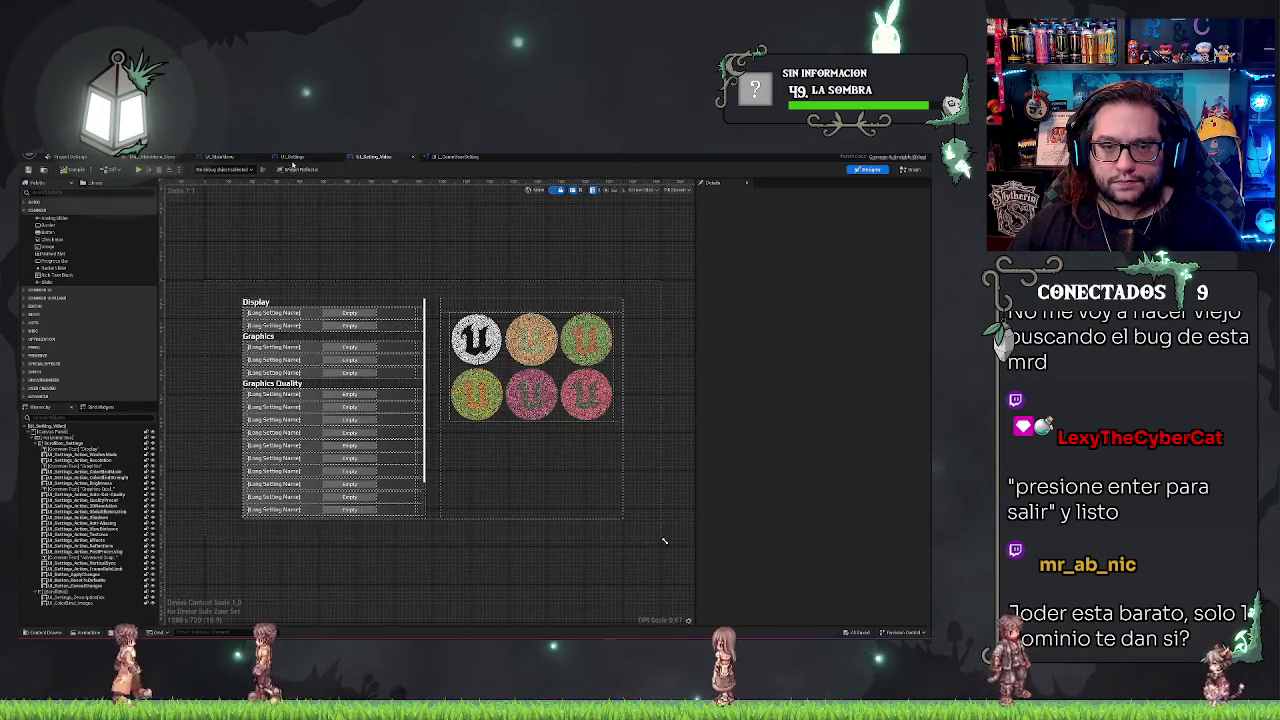
click(376, 157)
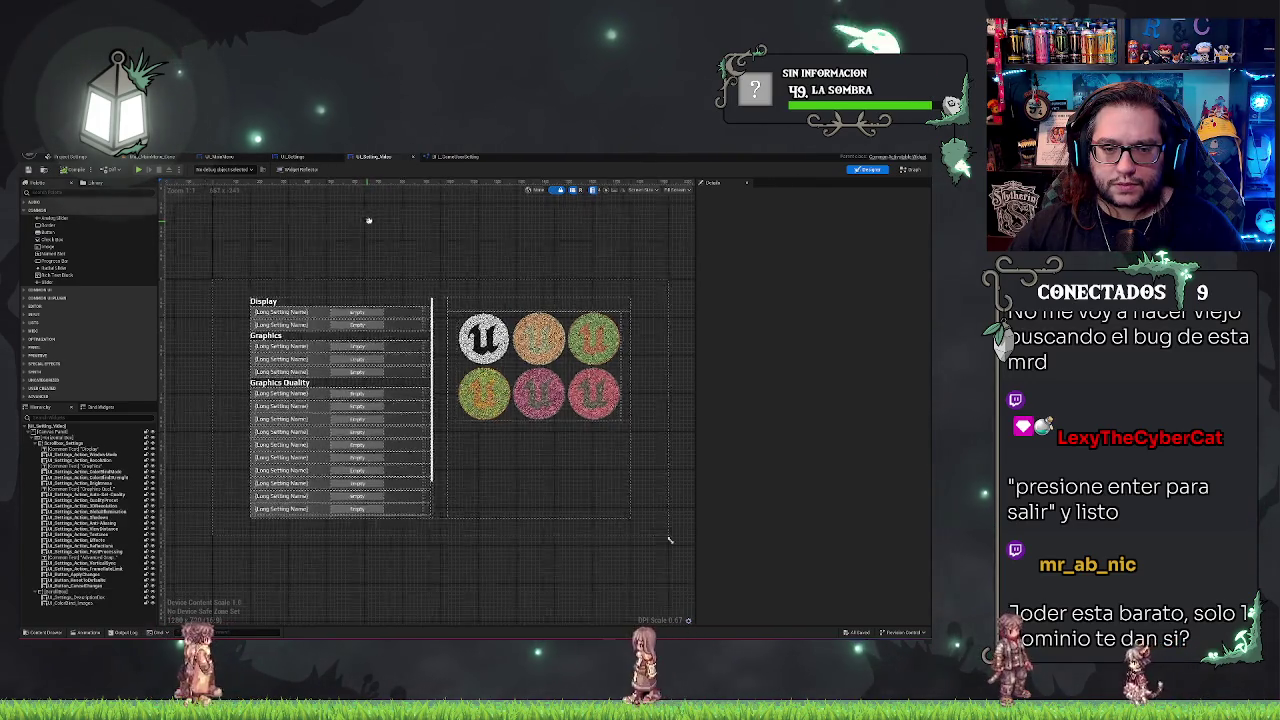
right_click(408, 222)
click(910, 172)
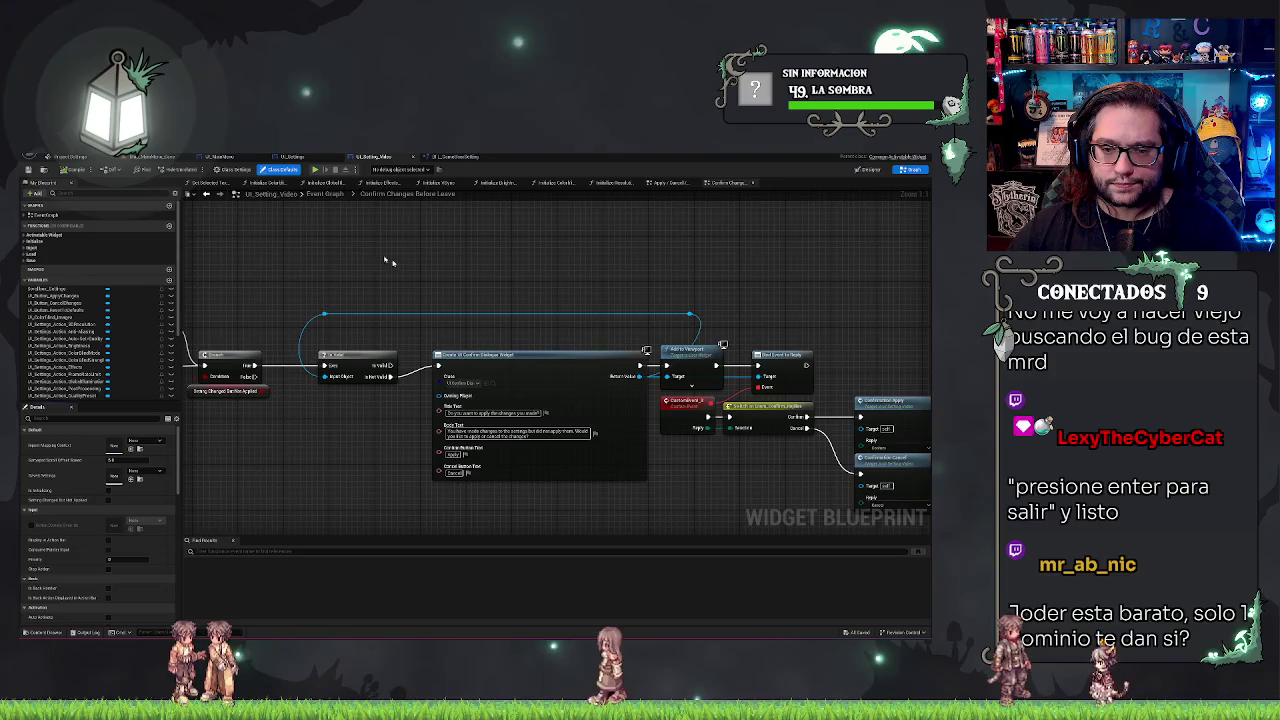
scroll(358, 246, down, 5)
scroll(470, 280, up, 5)
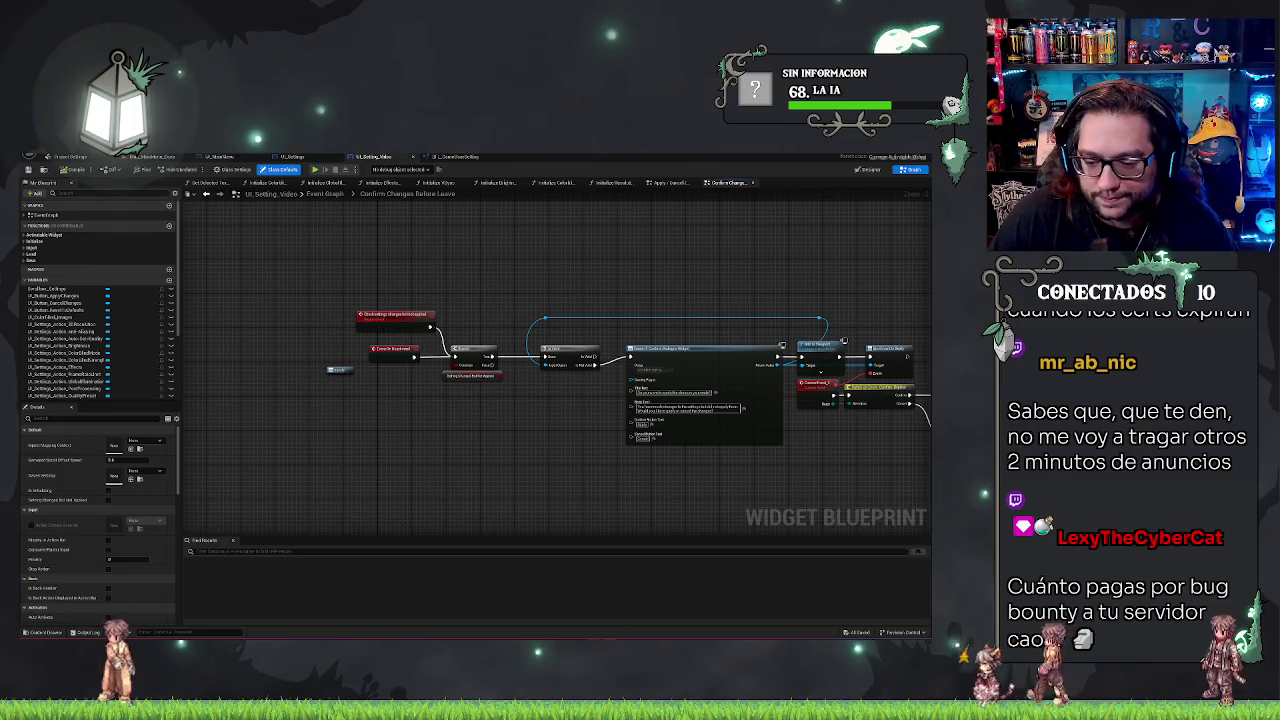
mouse_move(572, 623)
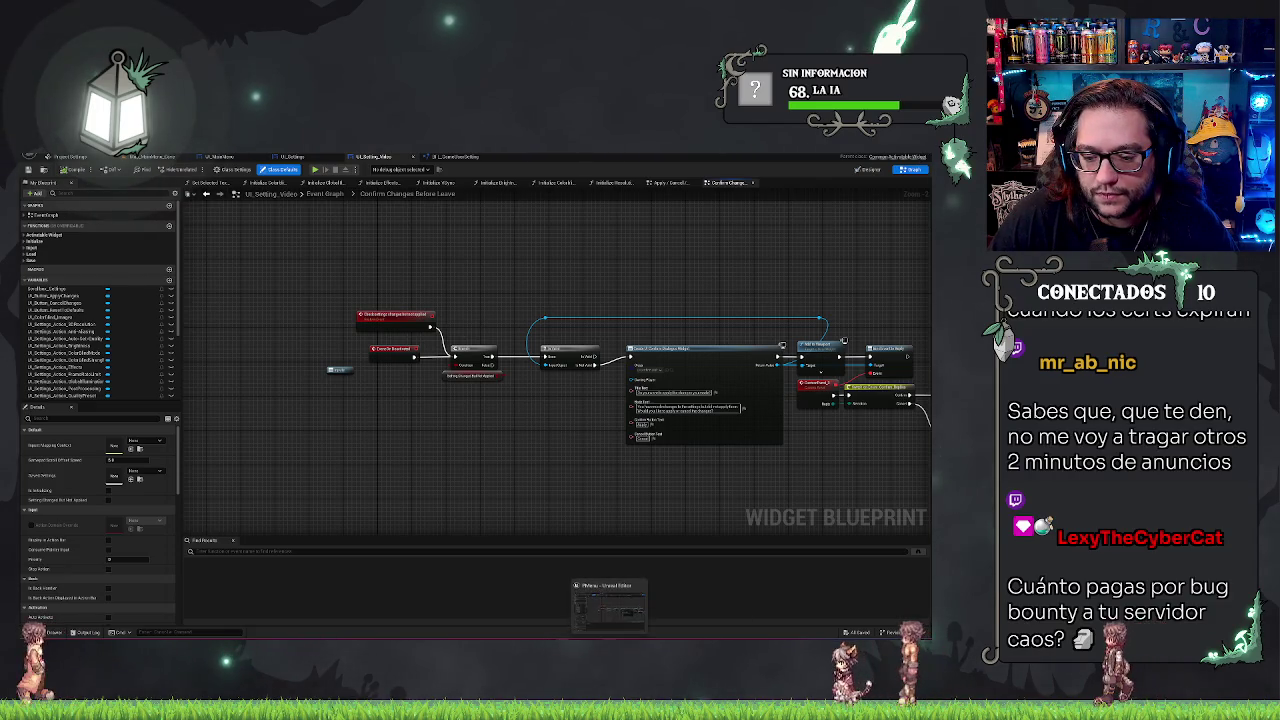
Close the widget blueprint window from the taskbar, then open the frozen editor's jump list
right_click(609, 632)
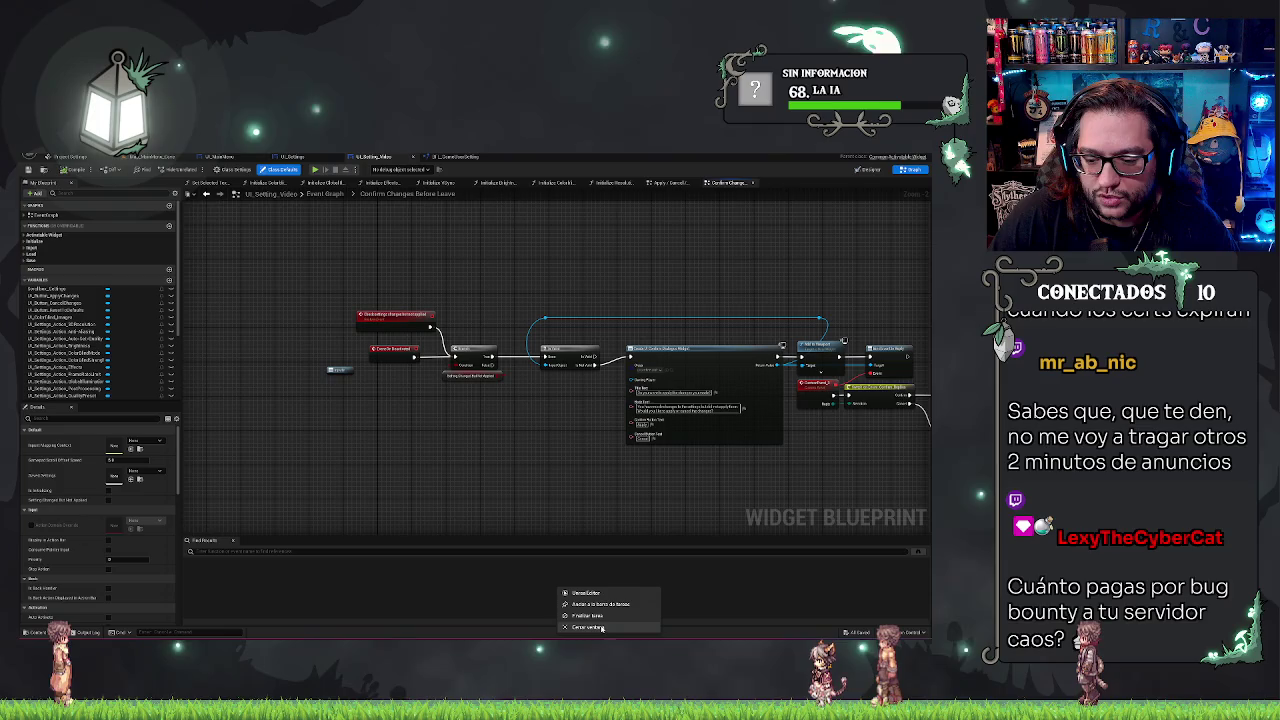
click(586, 592)
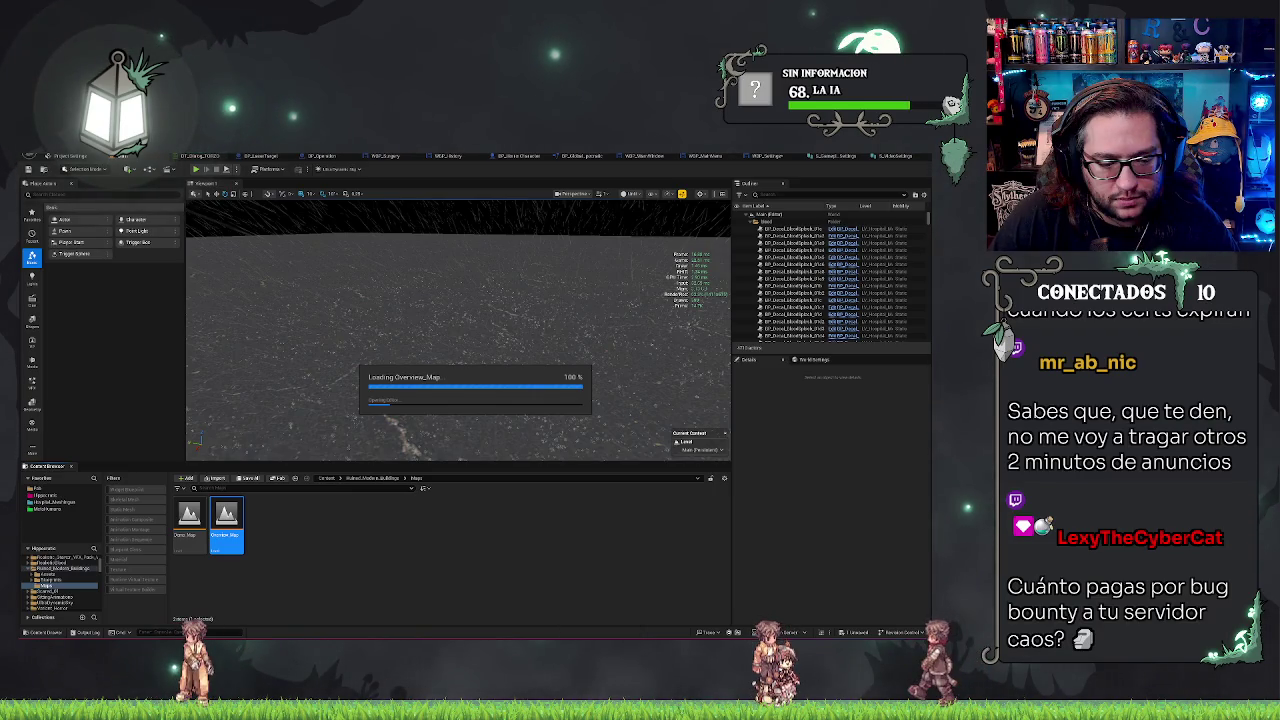
right_click(604, 638)
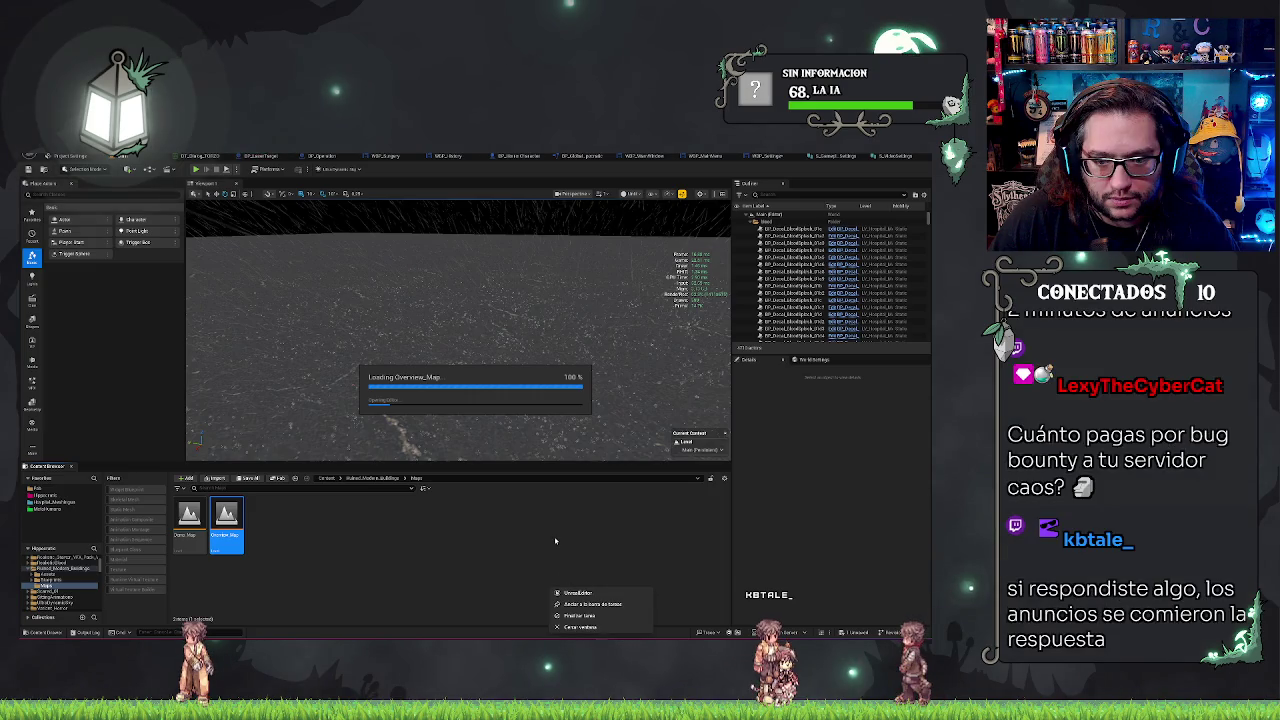
Force-quit the frozen Unreal Editor with Finalizar tarea
click(593, 617)
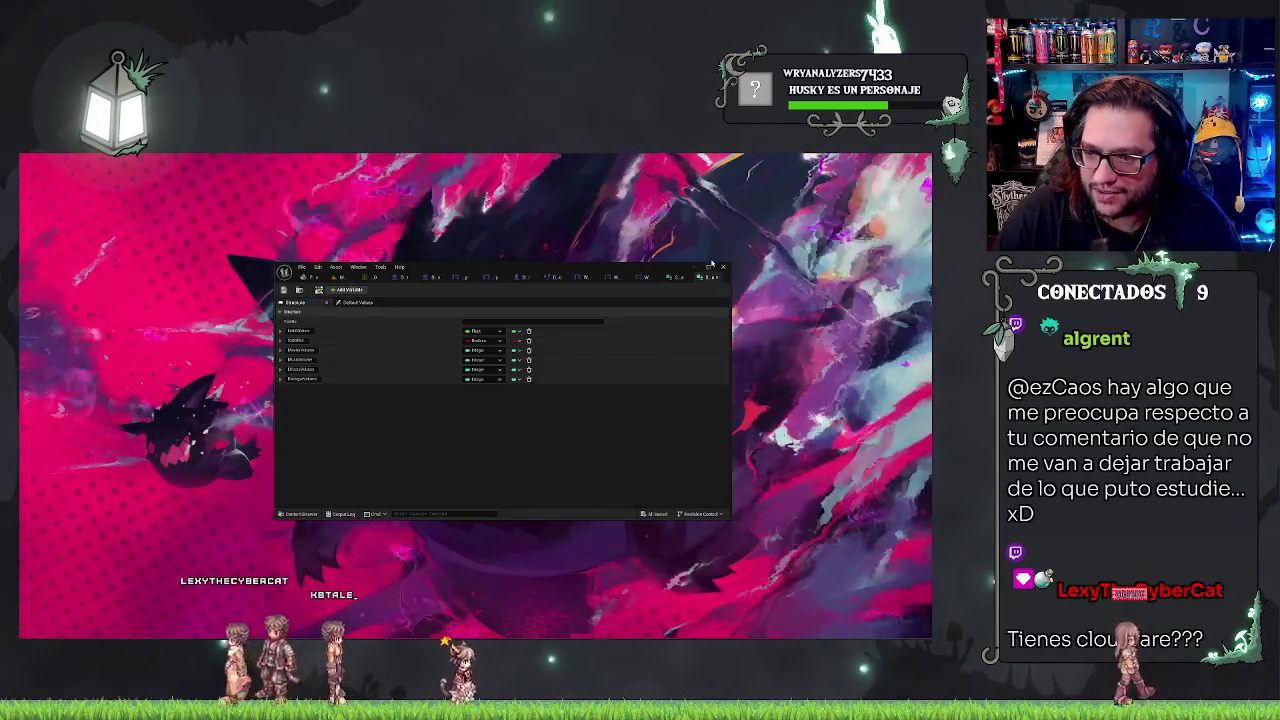
Maximize the editor window and switch back to the main level editor tab
click(708, 267)
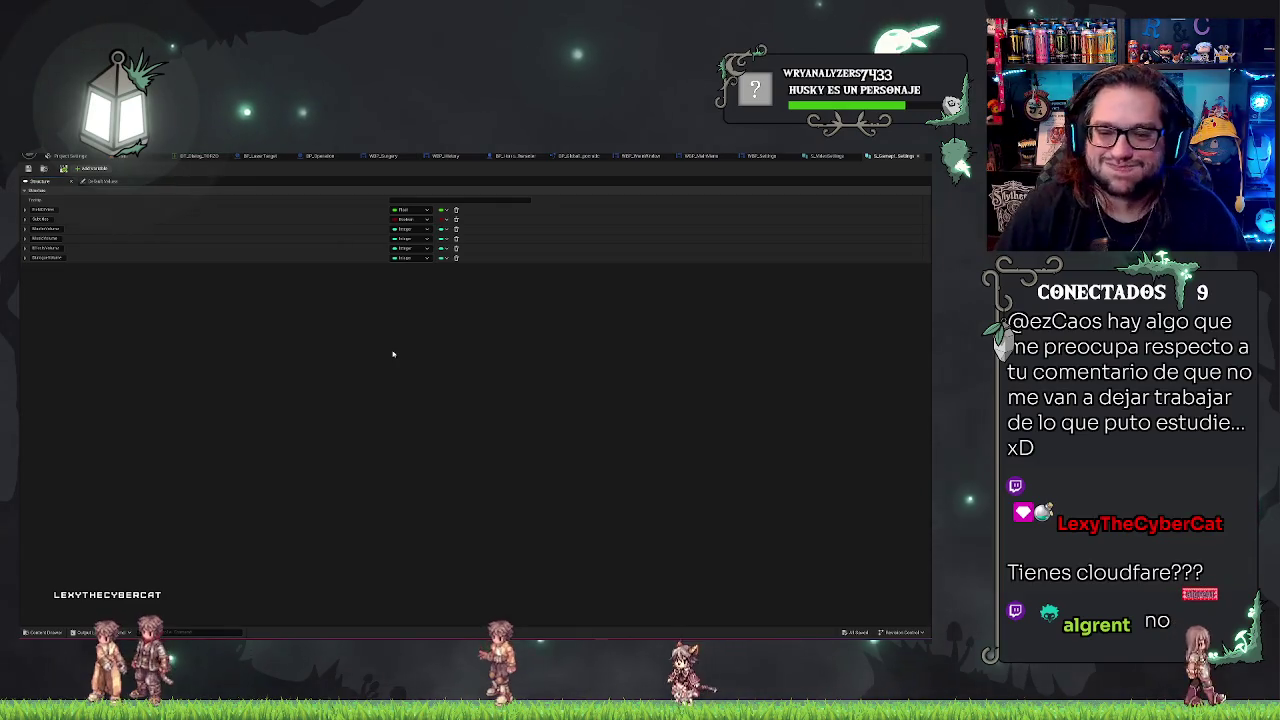
click(65, 156)
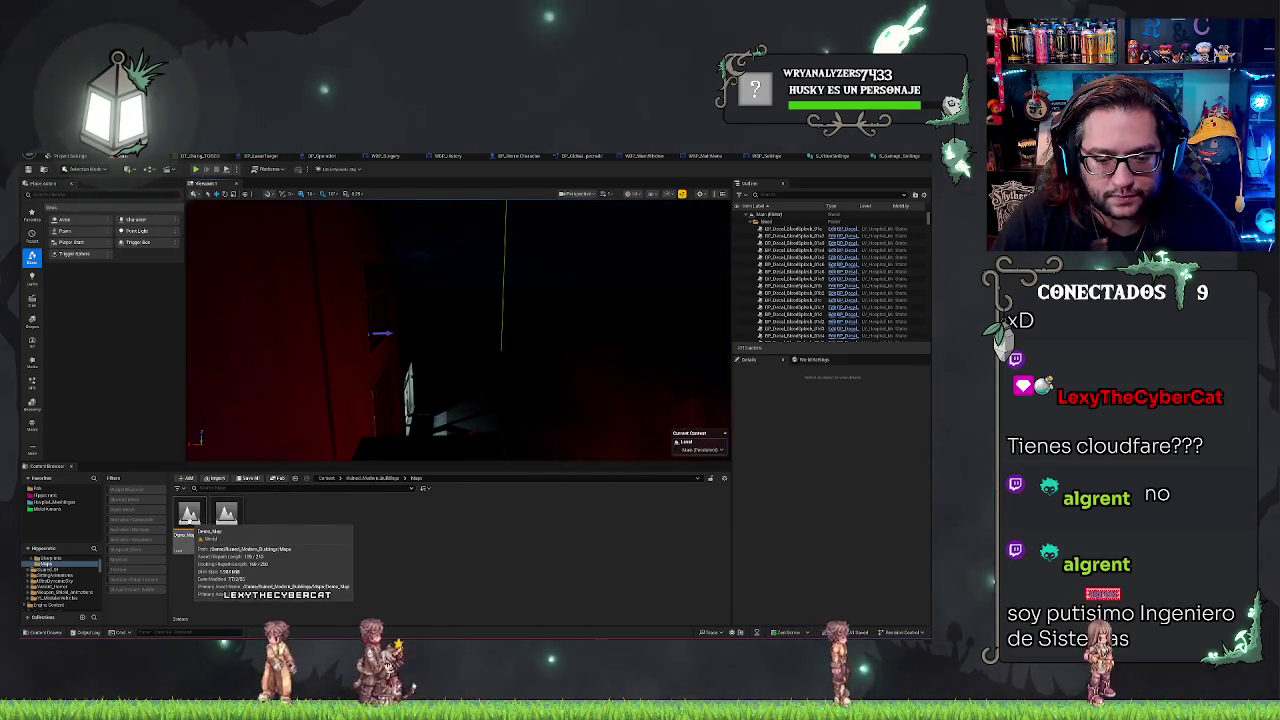
Open Demo_Map from the Content Browser's Maps folder
double_click(200, 518)
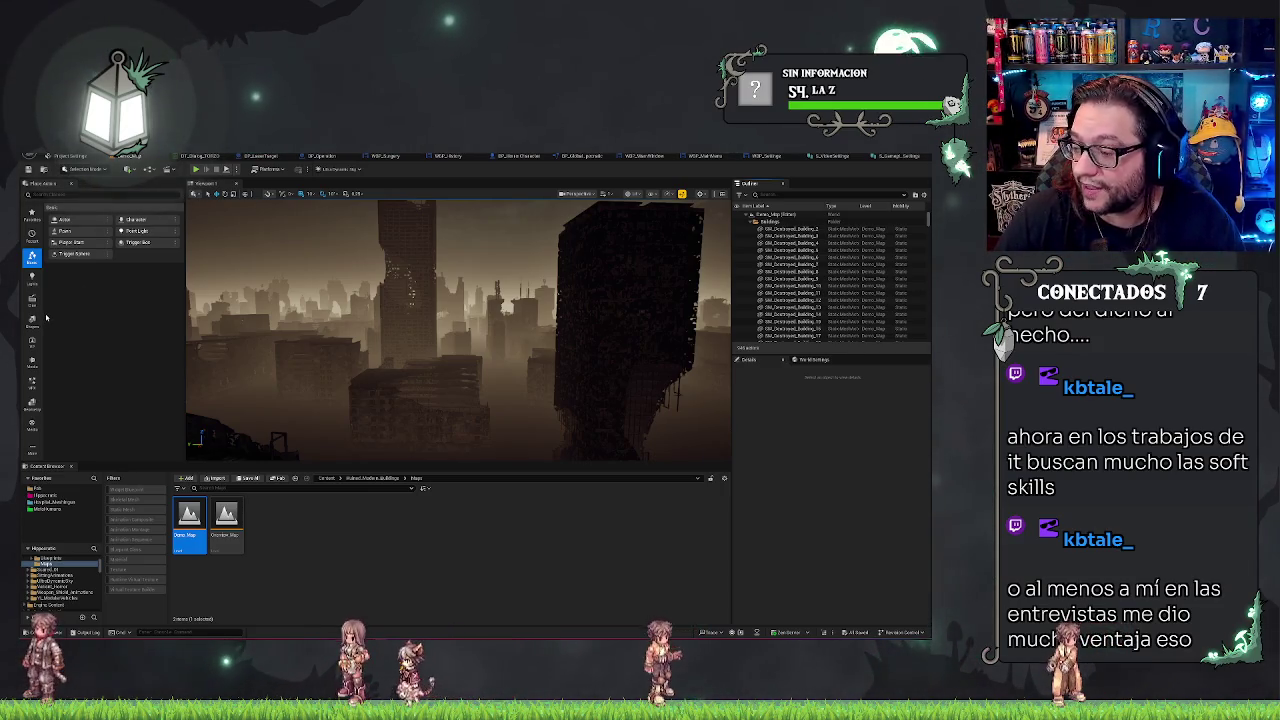
Orbit toward the skyline and select a range of SM_Destroyed building rows in the Outliner
drag(400, 330, 470, 330)
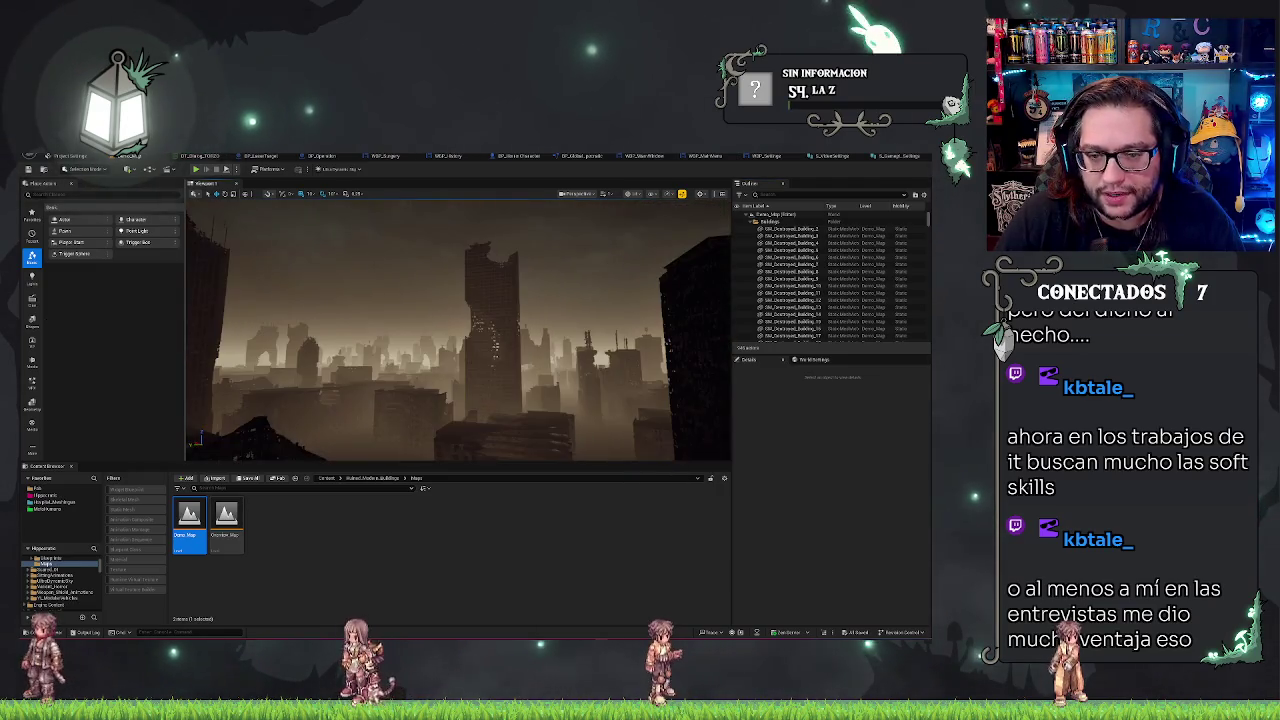
right_click(586, 343)
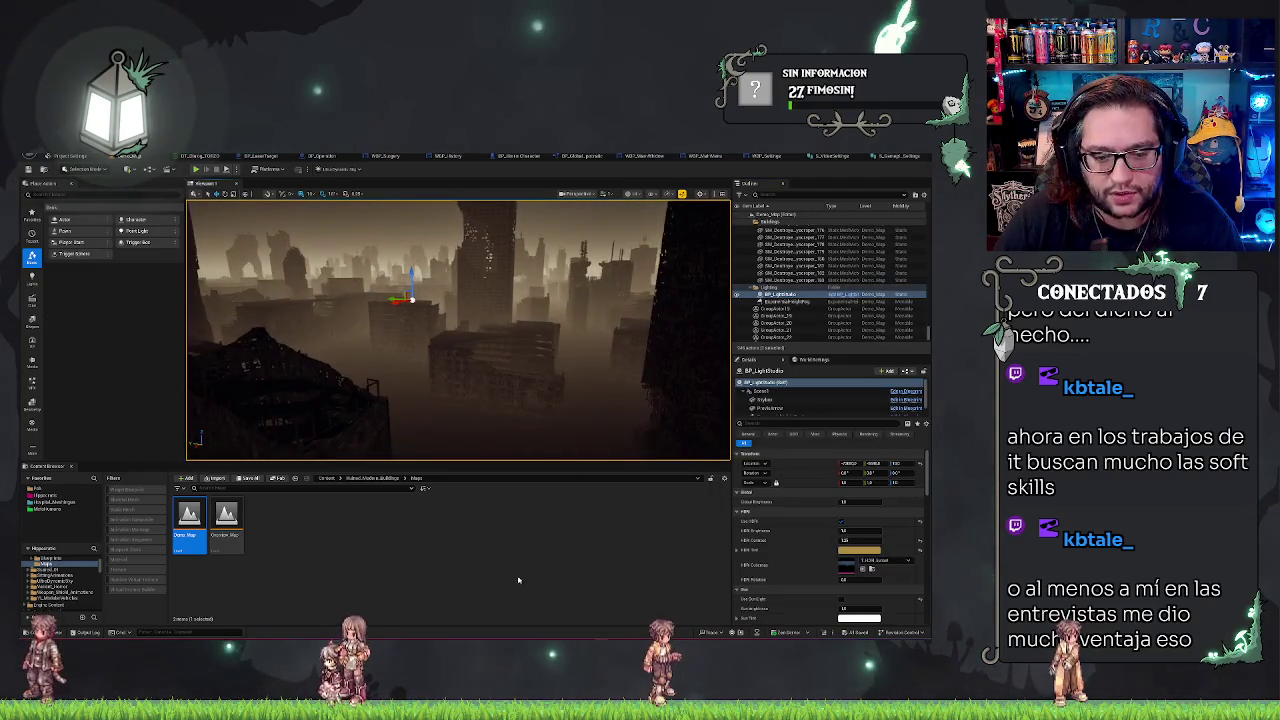
click(518, 579)
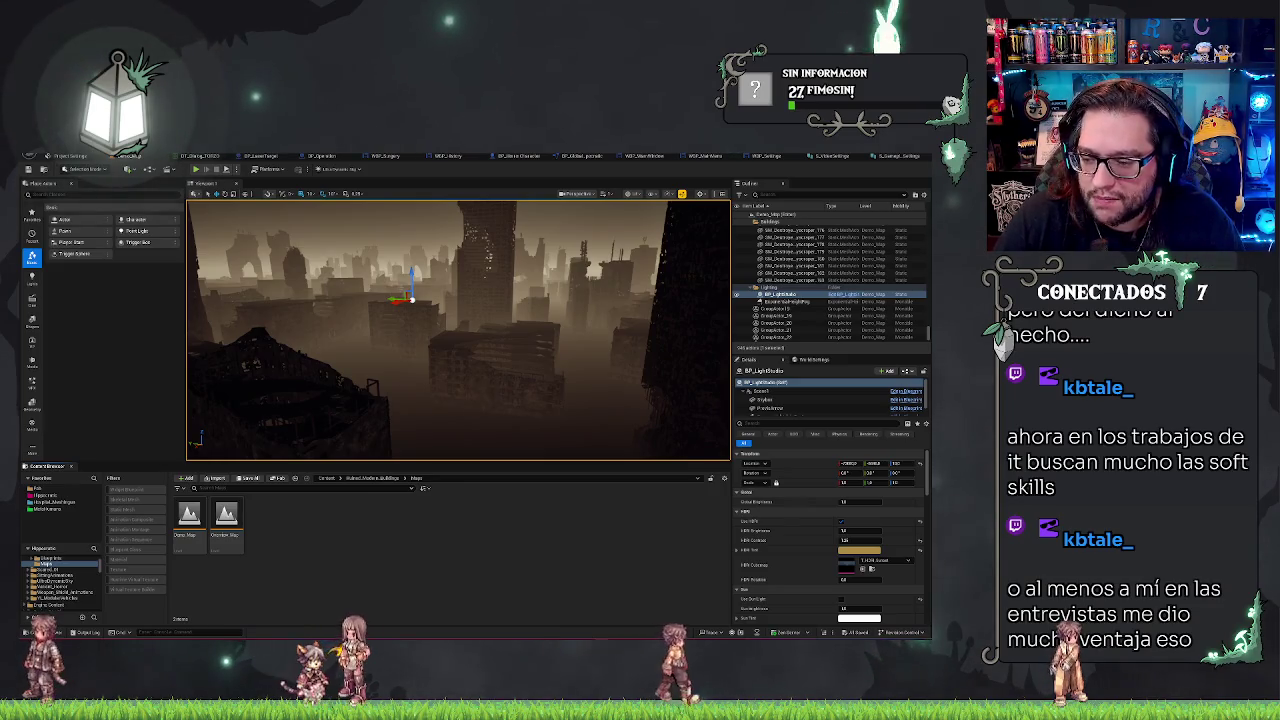
drag(458, 330, 570, 330)
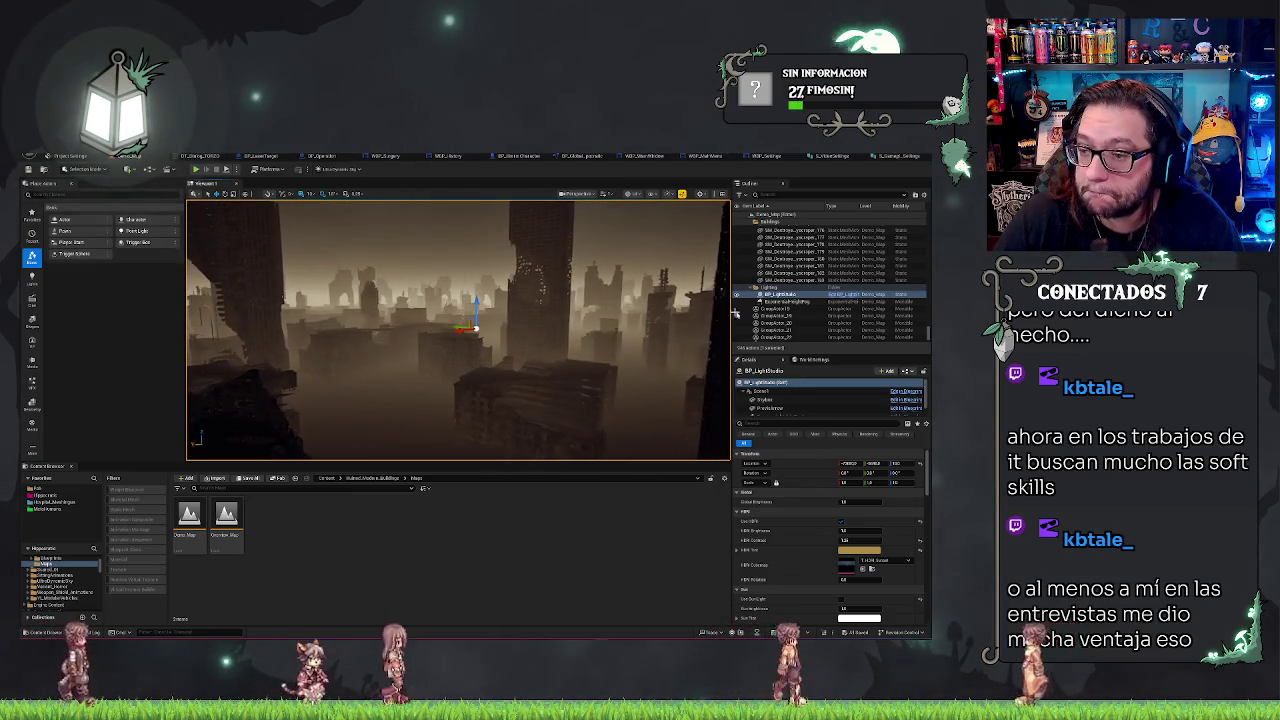
click(790, 230)
shift+click(790, 280)
key(f)
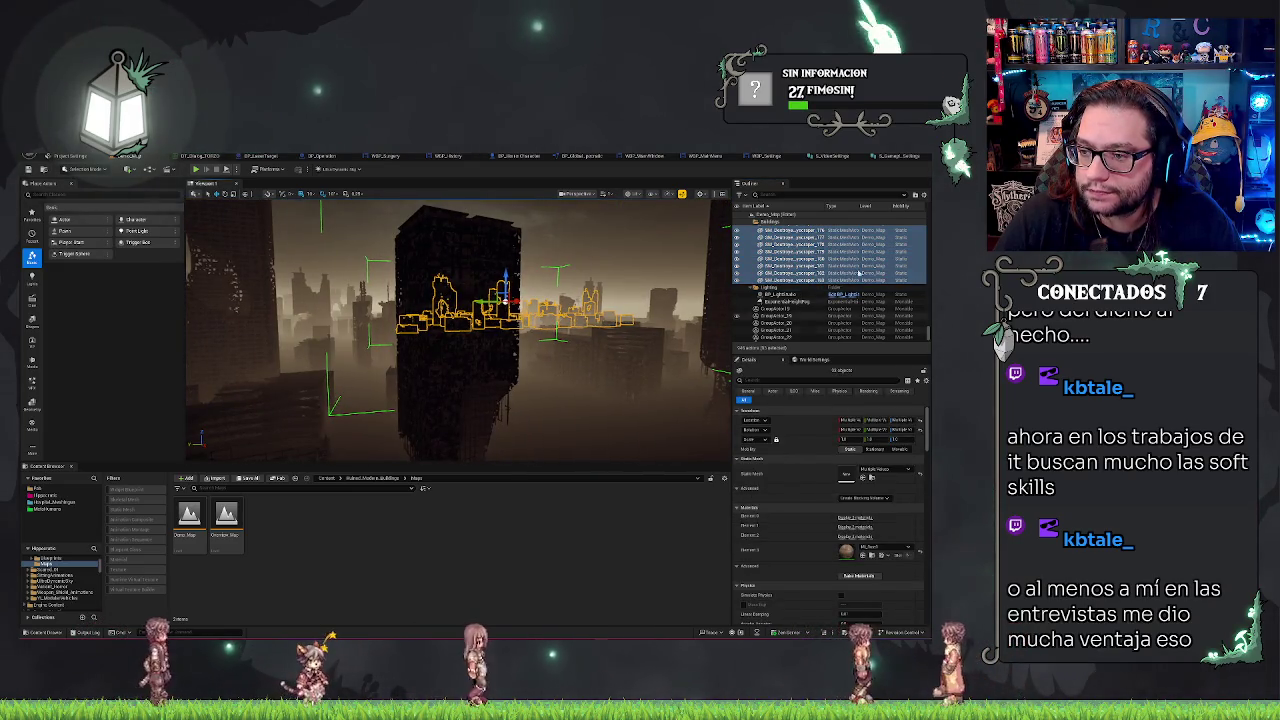
Add more SM_Destroyed buildings to the selection, frame them with F, and fly forward into the city
shift+click(848, 250)
scroll(848, 250, up, 3)
key(f)
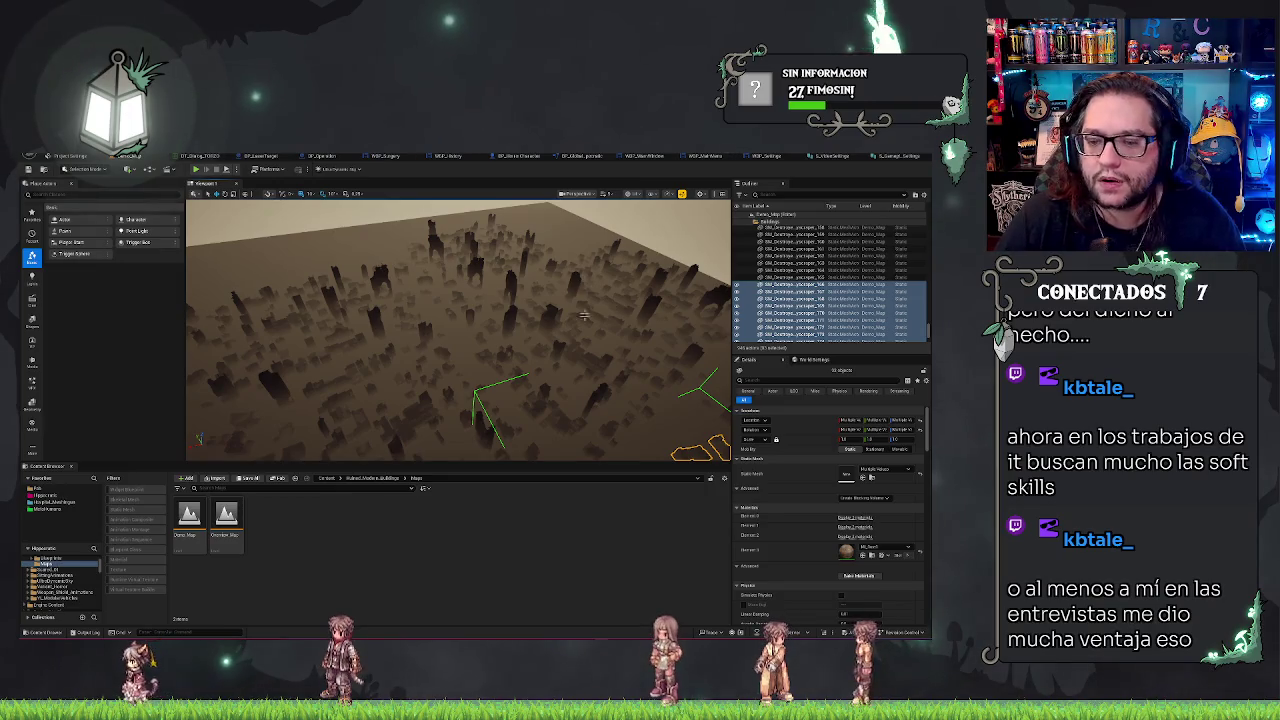
key(f)
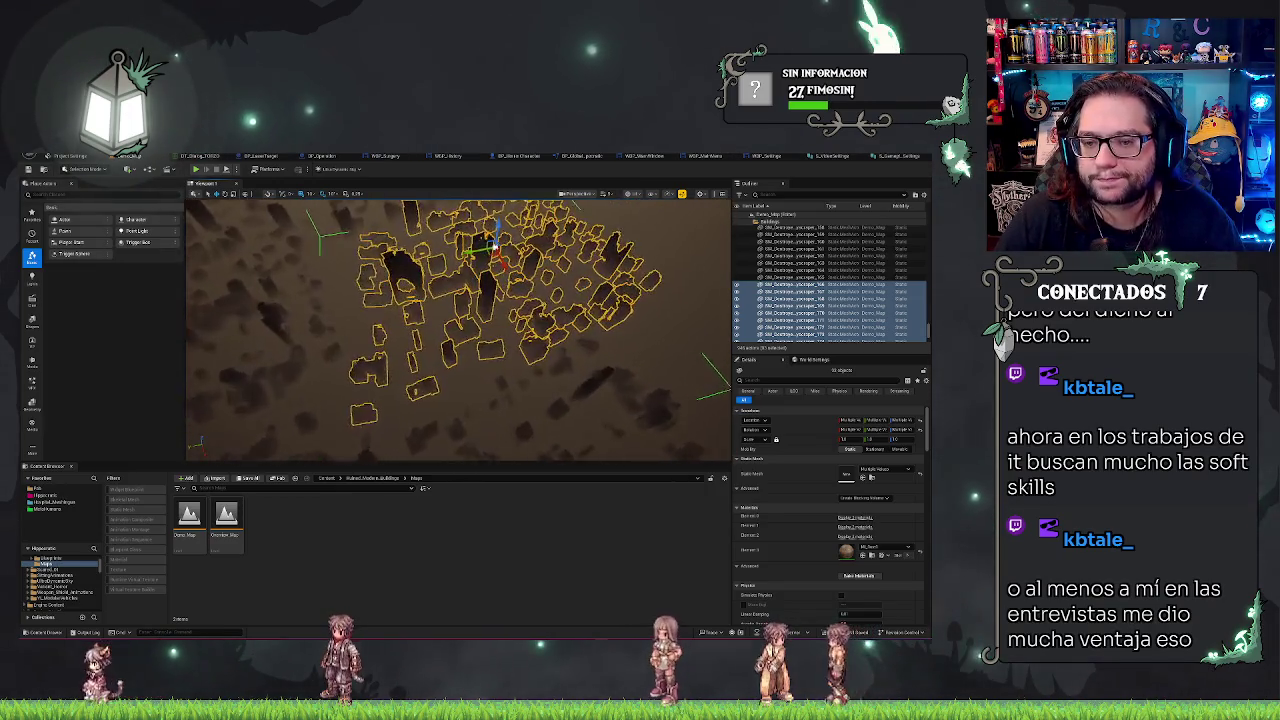
key(w)
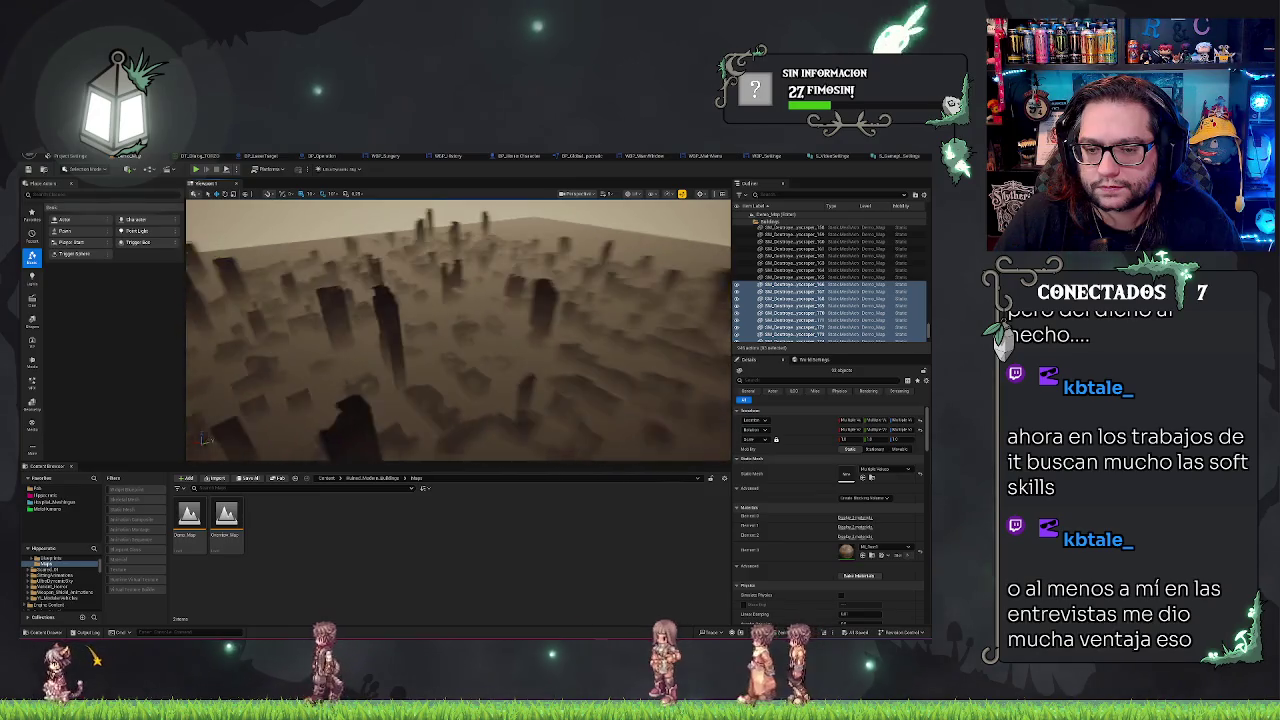
key(w)
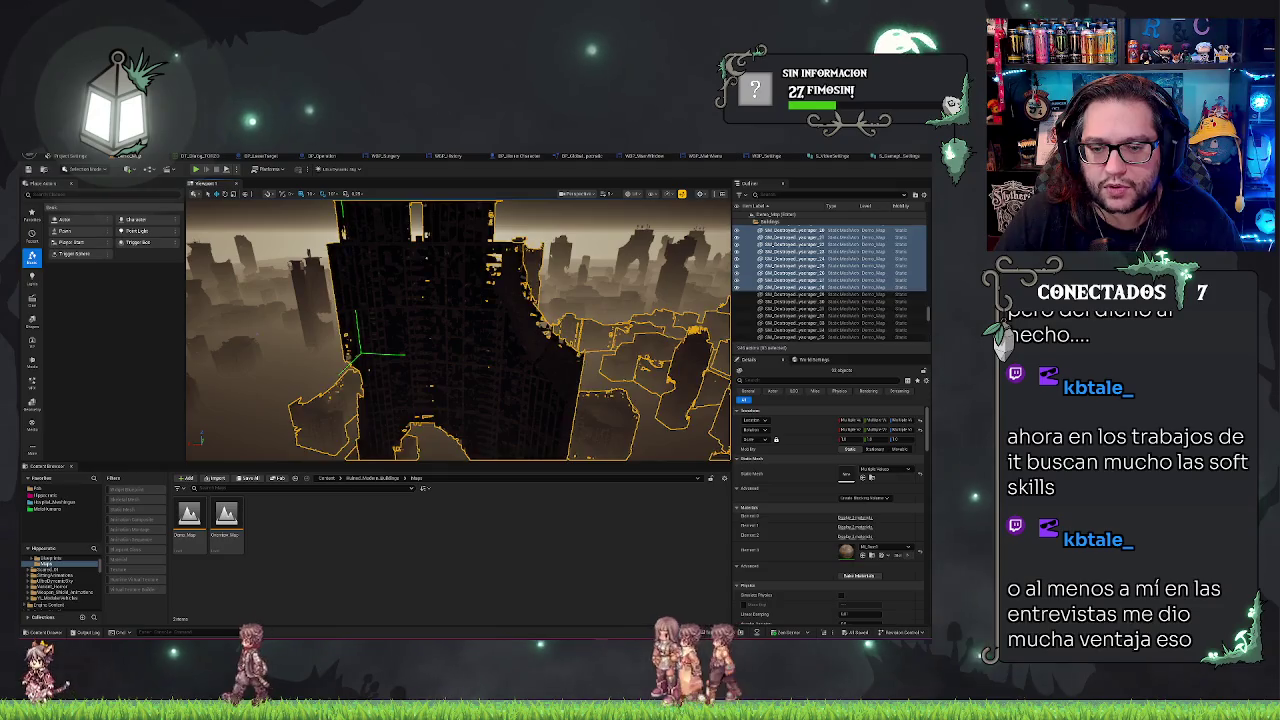
Frame the building cluster and open the context menu on a selected building
key(f)
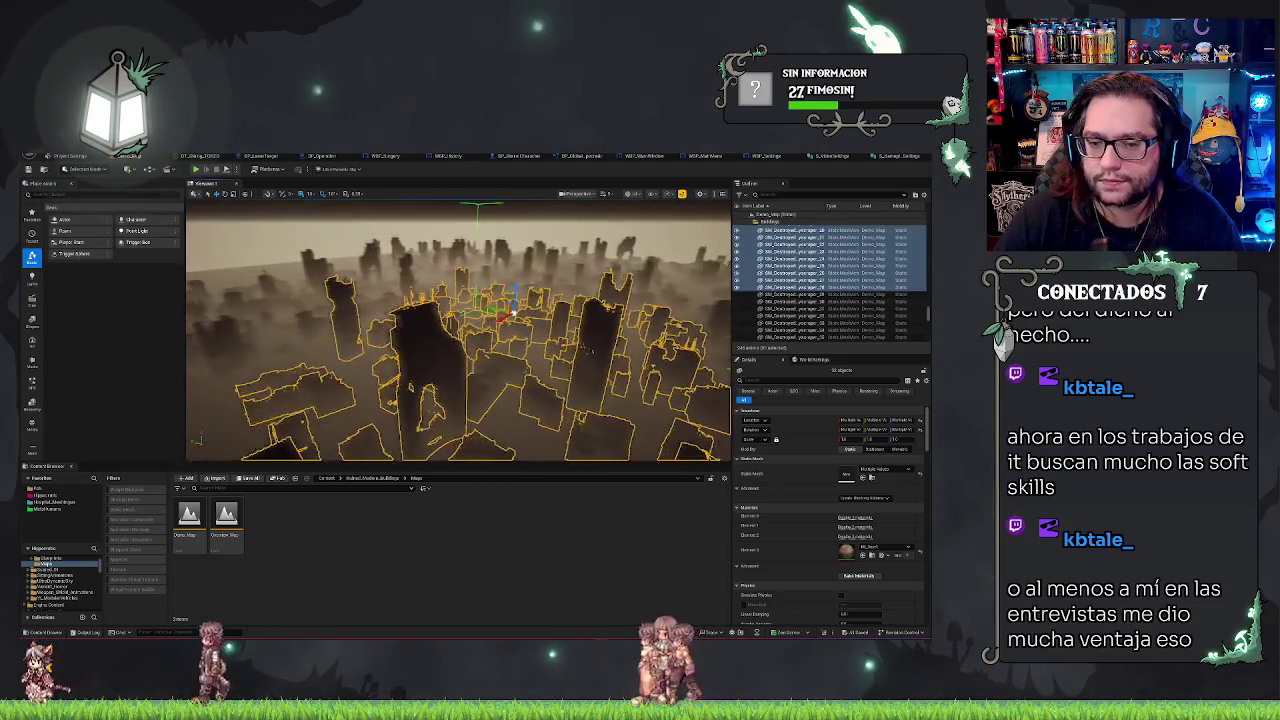
right_click(566, 350)
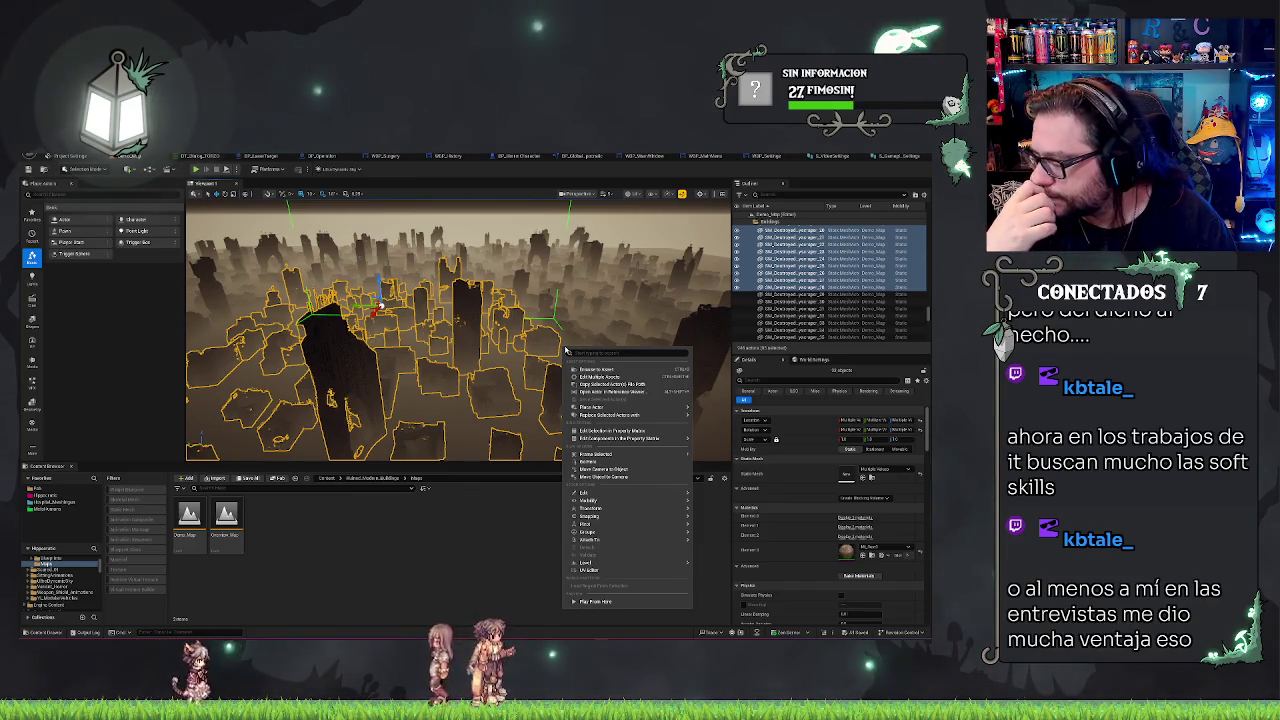
Dismiss the context menu and deselect the destroyed skyscrapers in the viewport
click(566, 350)
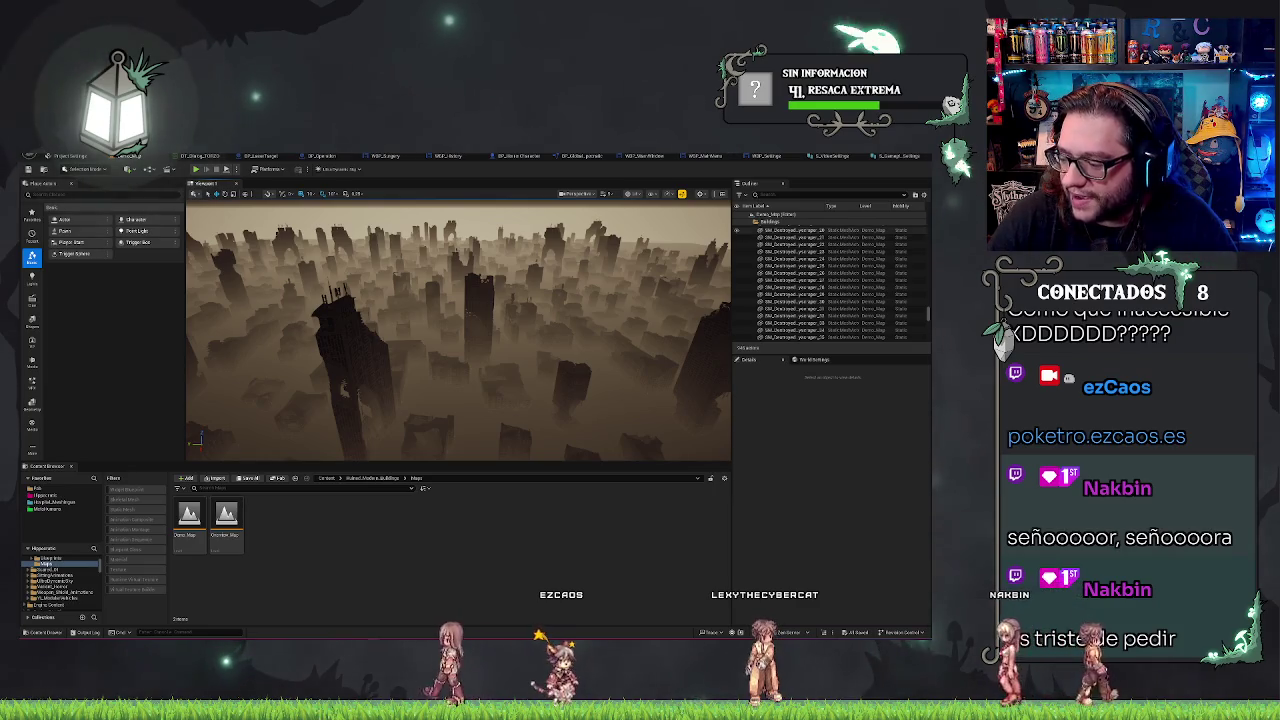
Clear the selection on the Plane actor
right_click(425, 335)
key(Escape)
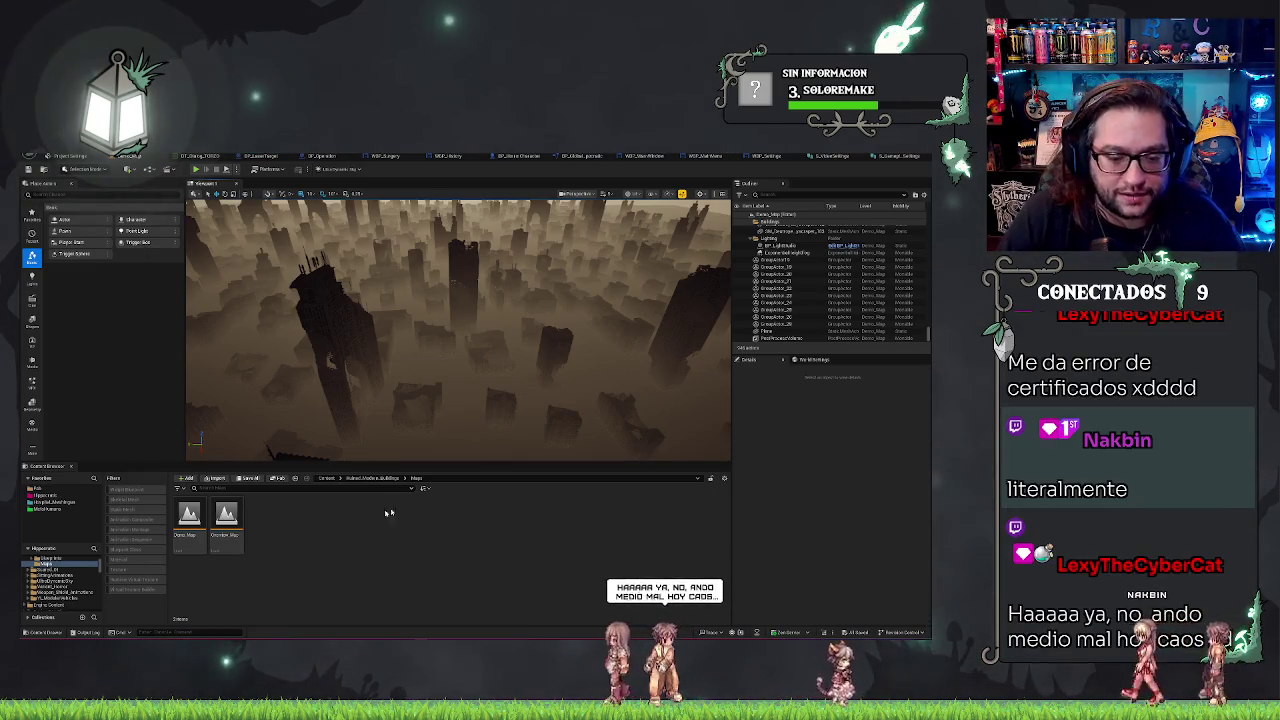
Browse the pack's Meshes folder, checking the Flatten_Buildings and Dependency subfolders
click(368, 480)
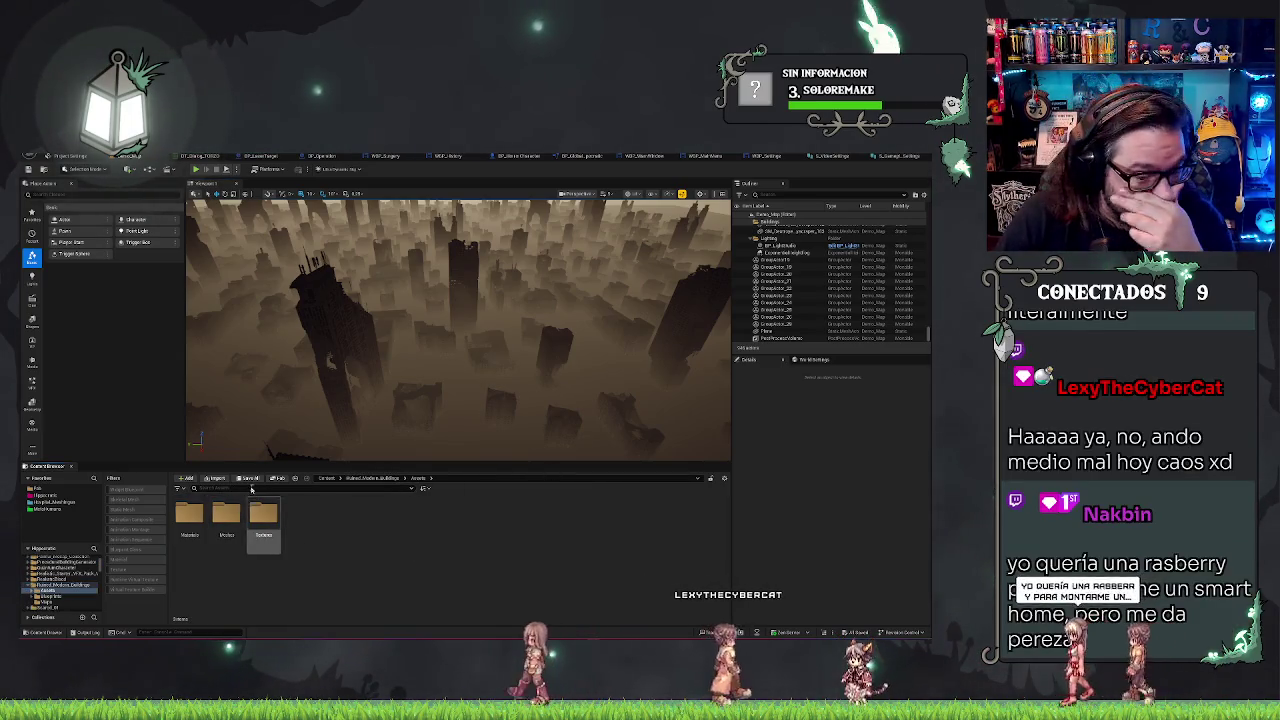
click(263, 518)
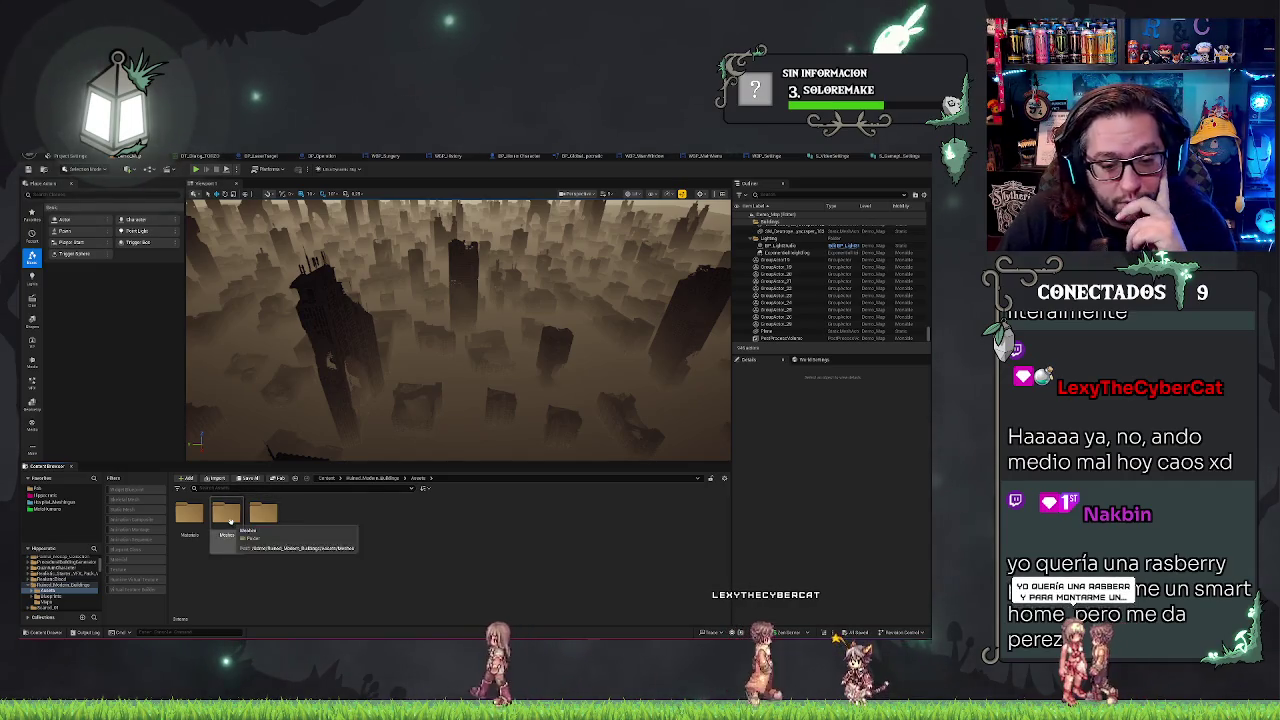
double_click(226, 515)
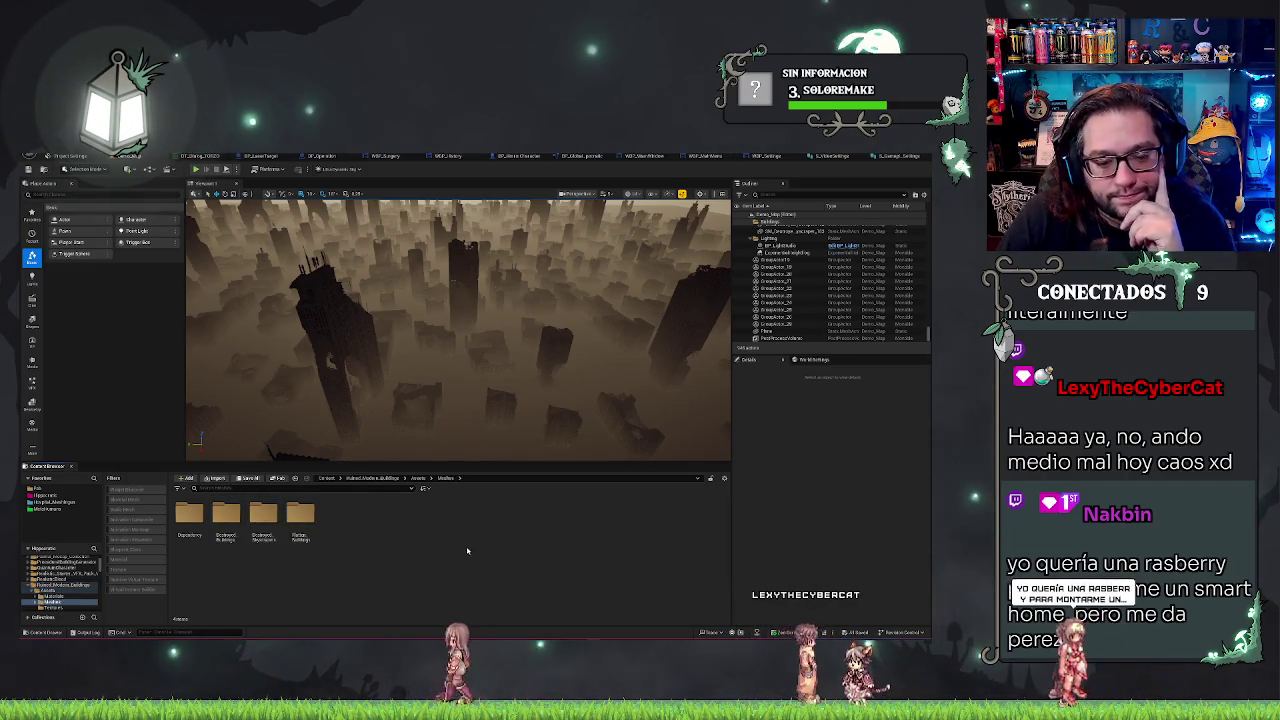
double_click(301, 522)
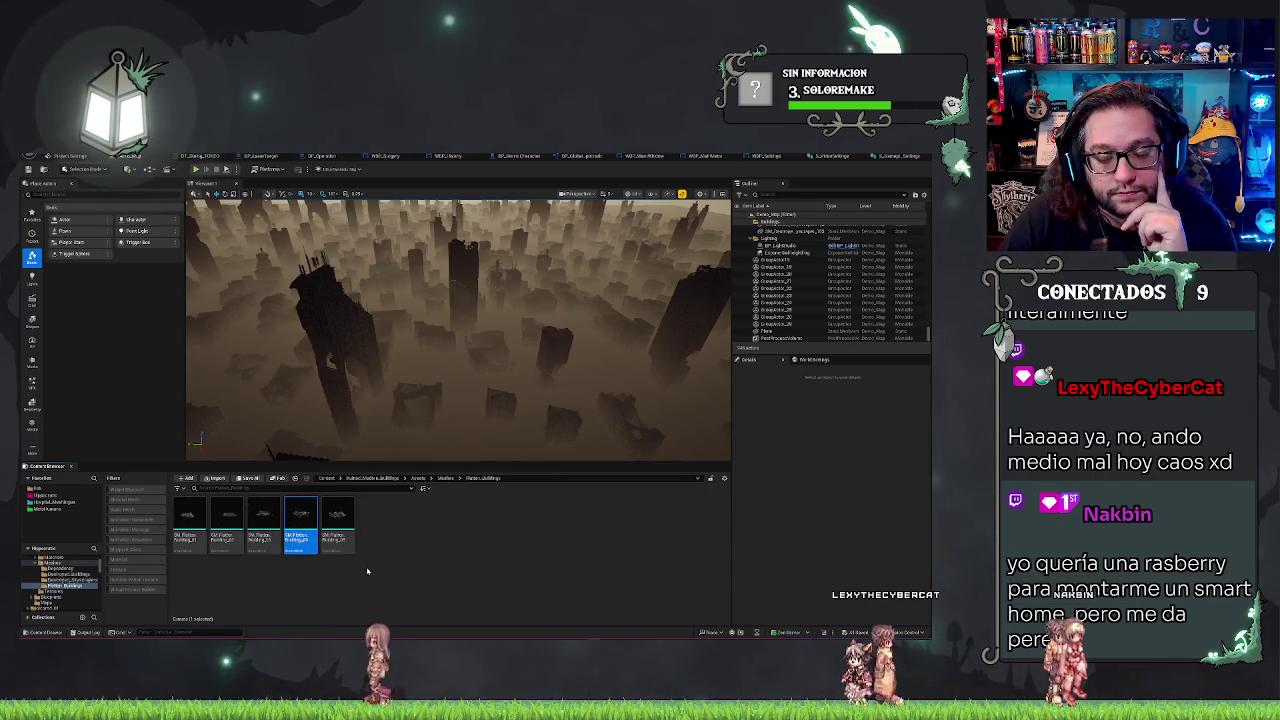
click(445, 478)
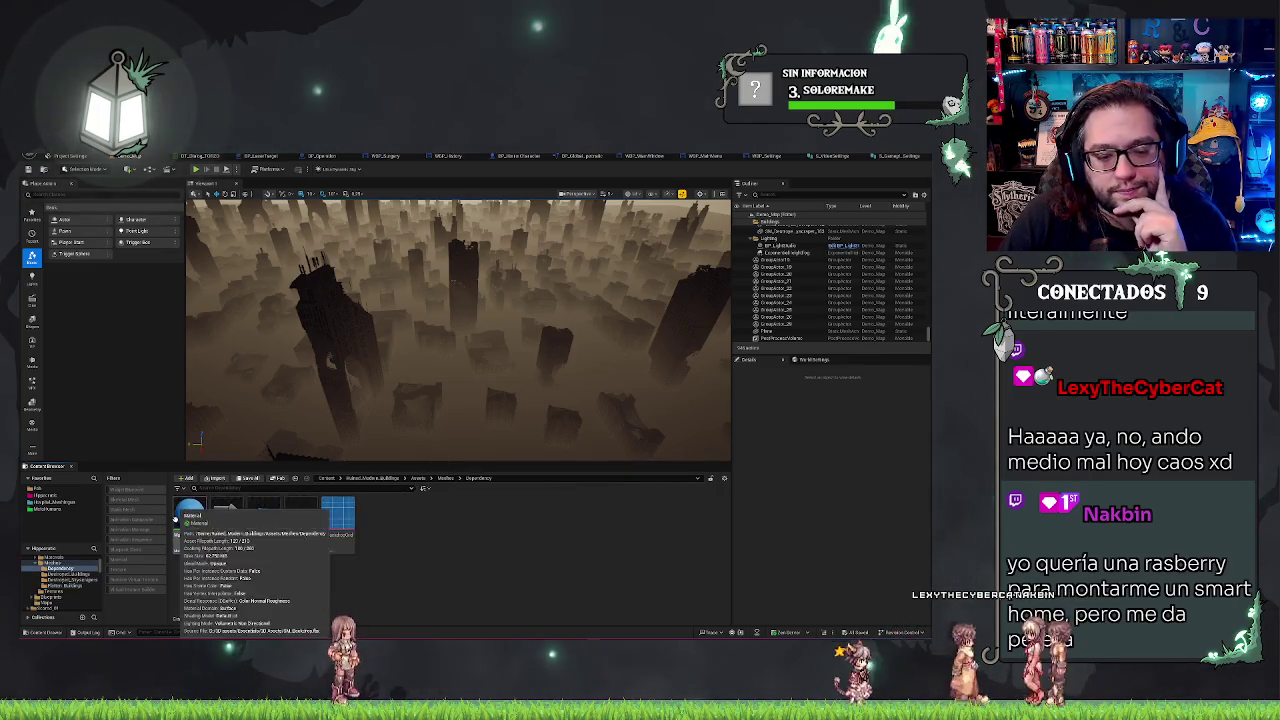
double_click(176, 518)
Load the Main level with the hospital from the recent levels list
click(445, 478)
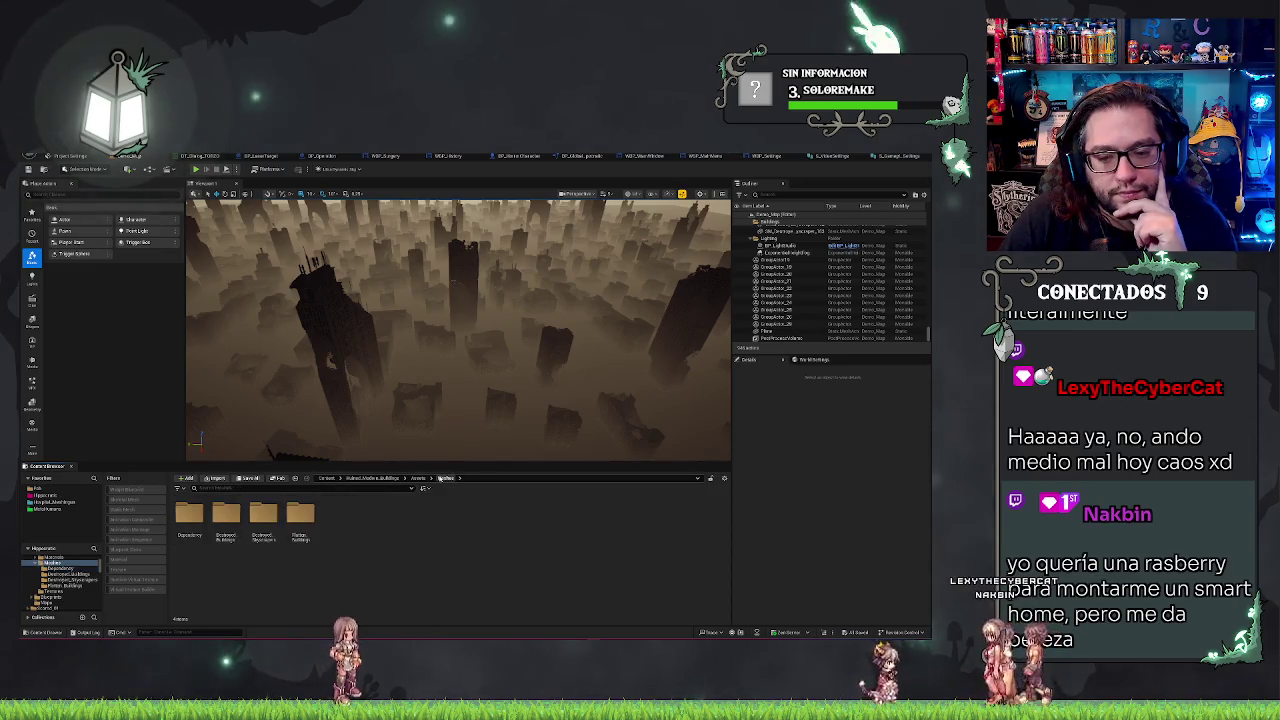
click(48, 161)
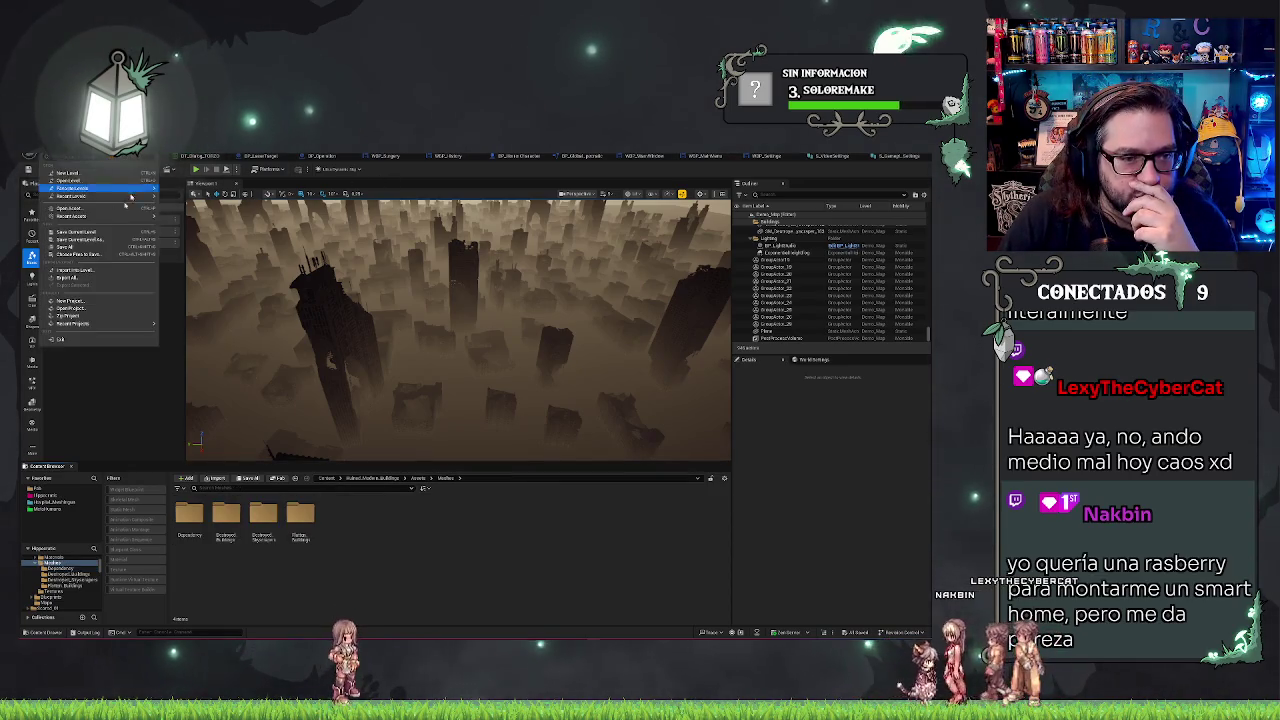
mouse_move(90, 196)
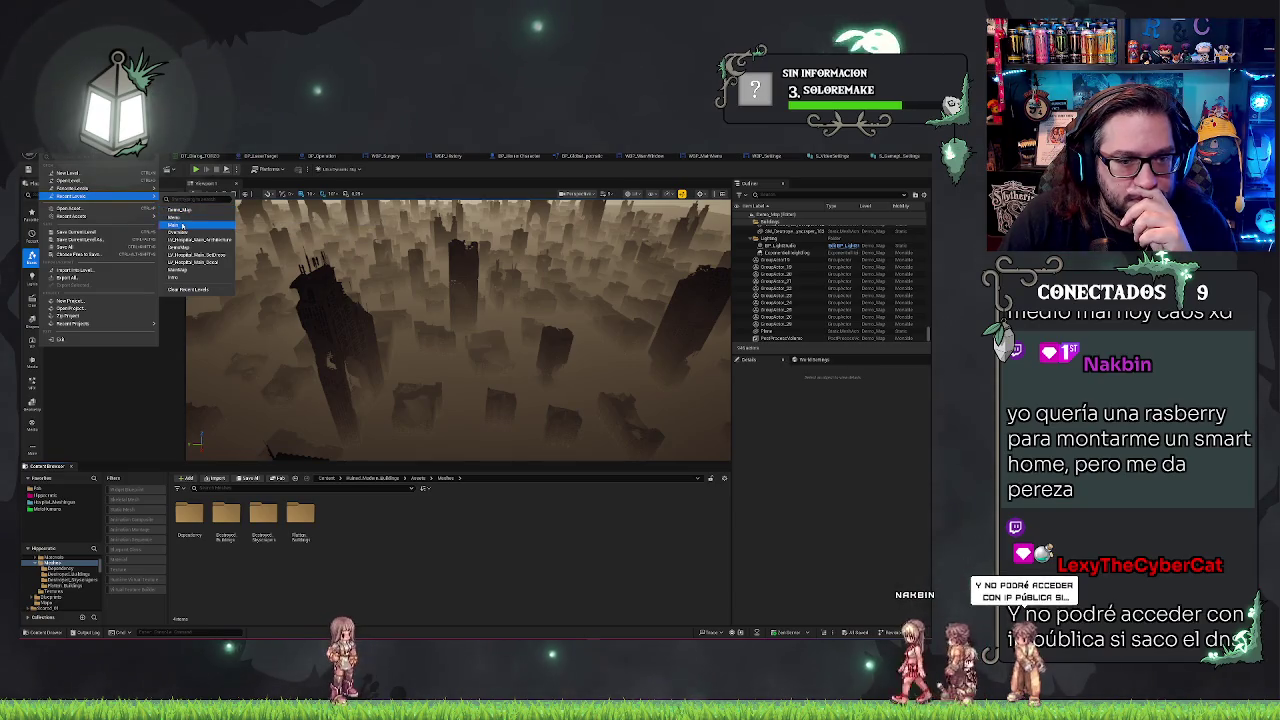
click(513, 228)
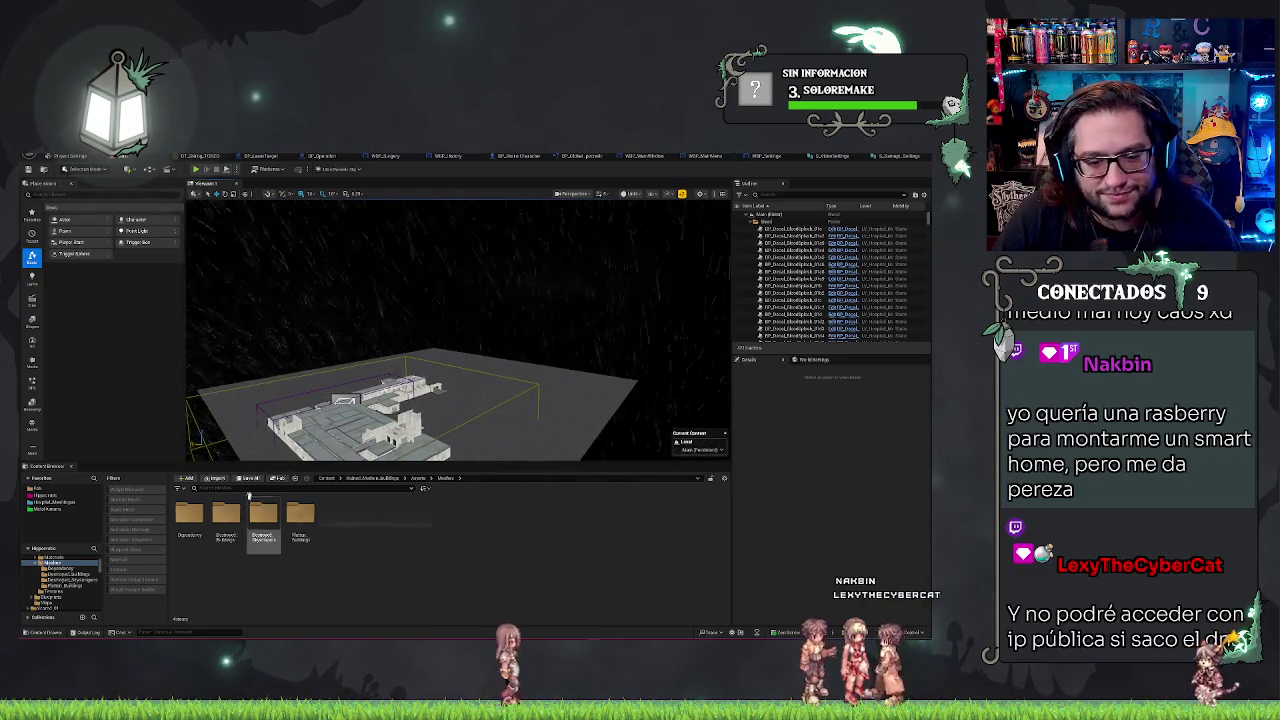
Place SM_Flatten_Building_04 beside the hospital, accepting the out-of-bounds placement warning
click(300, 515)
double_click(301, 515)
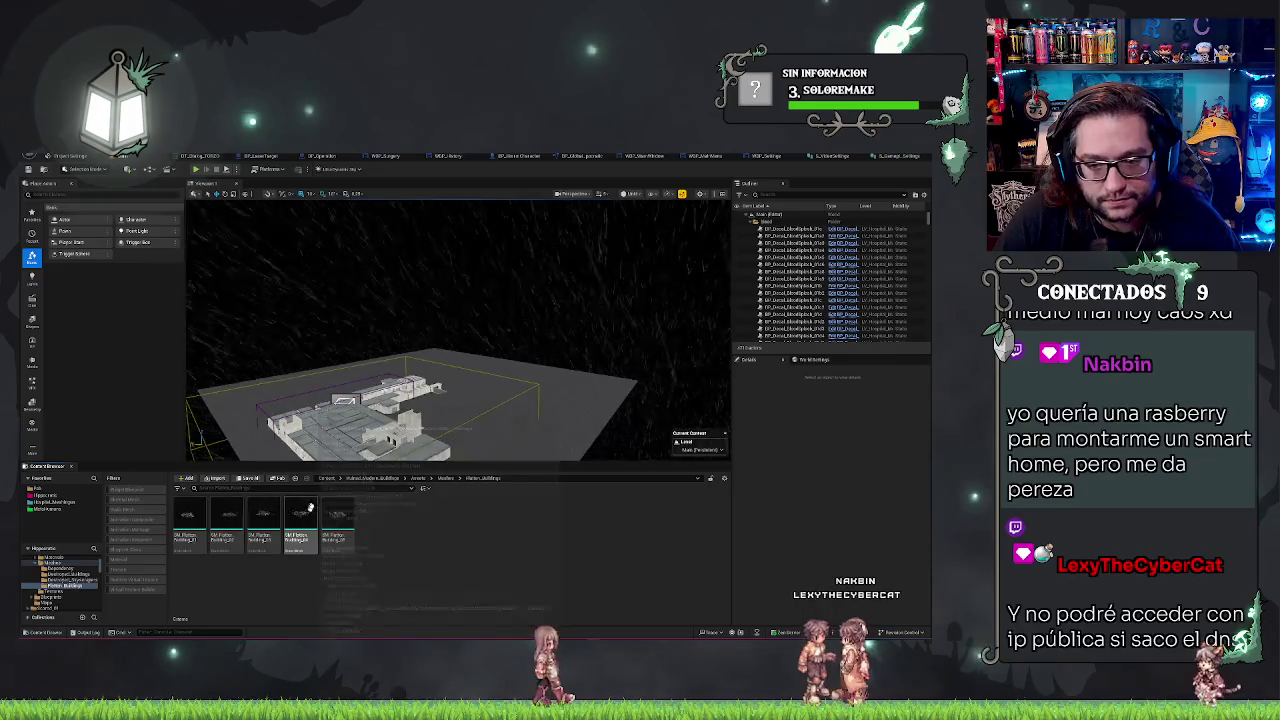
drag(306, 517, 590, 364)
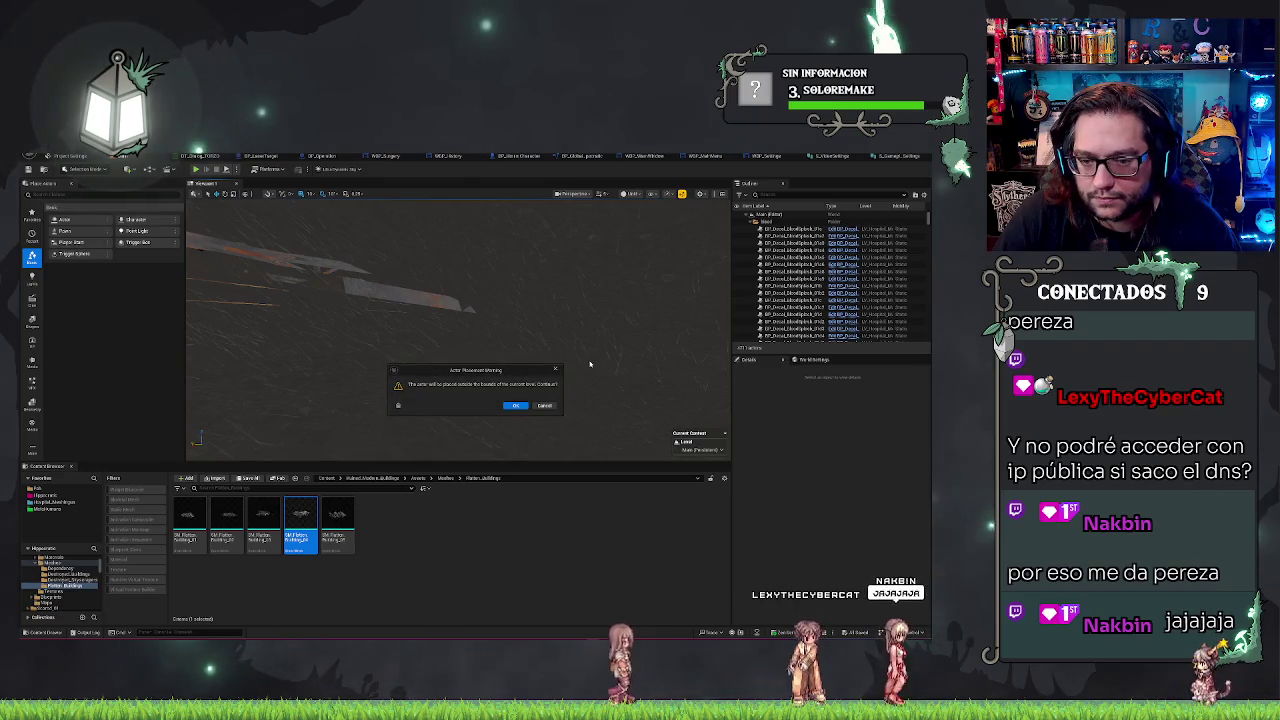
click(544, 406)
key(f)
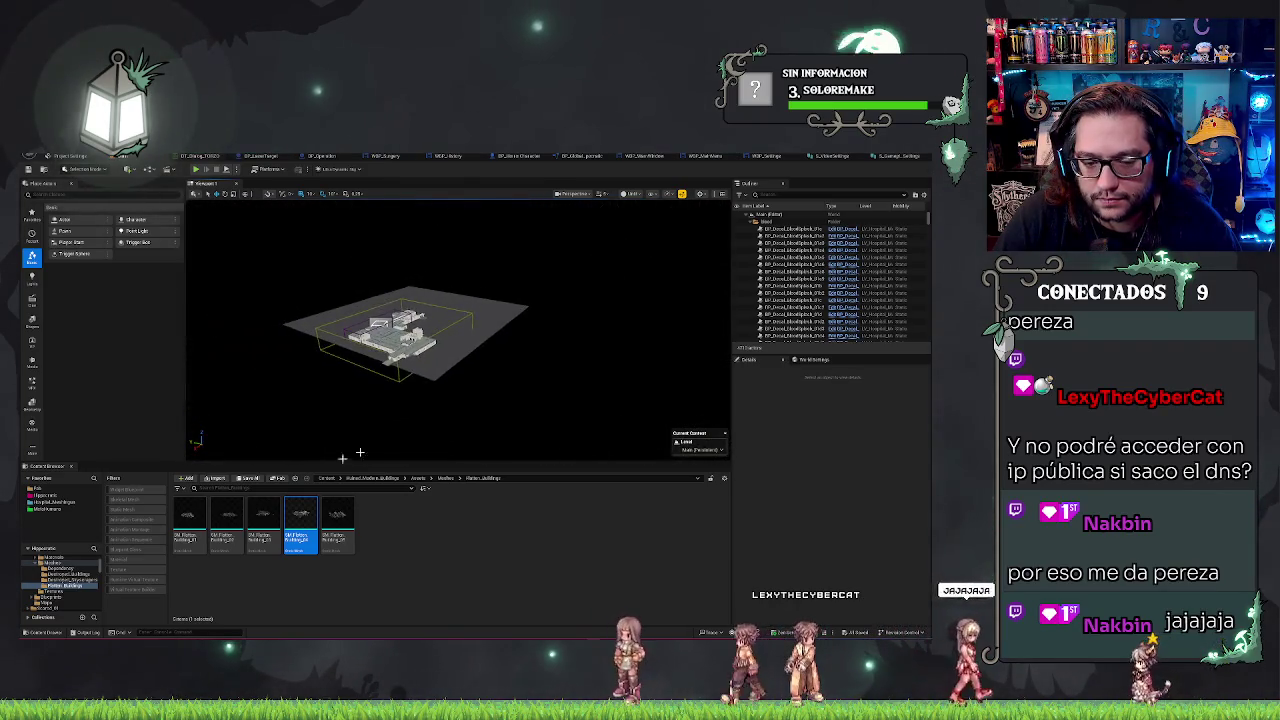
click(490, 305)
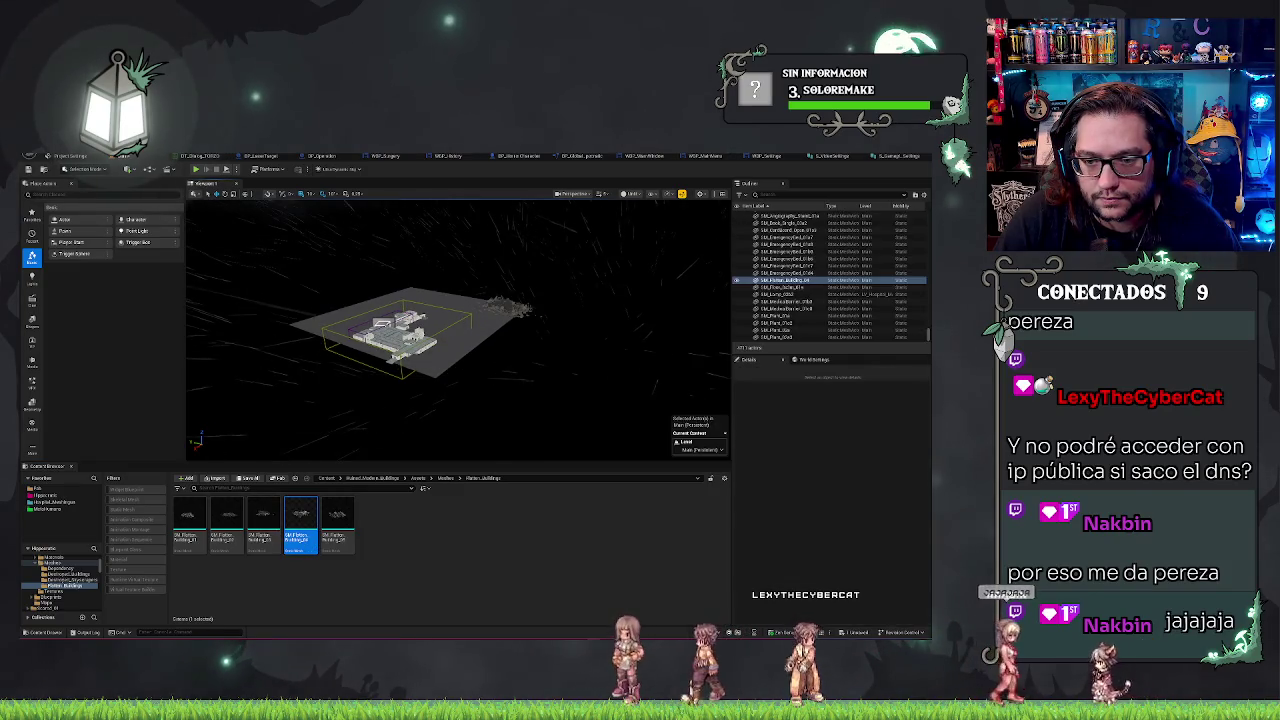
Orbit around the new building and hospital, then clear the asset selection
scroll(488, 300, up, 2)
mouse_move(488, 300)
mouse_down()
mouse_move(470, 305)
mouse_move(482, 307)
mouse_up()
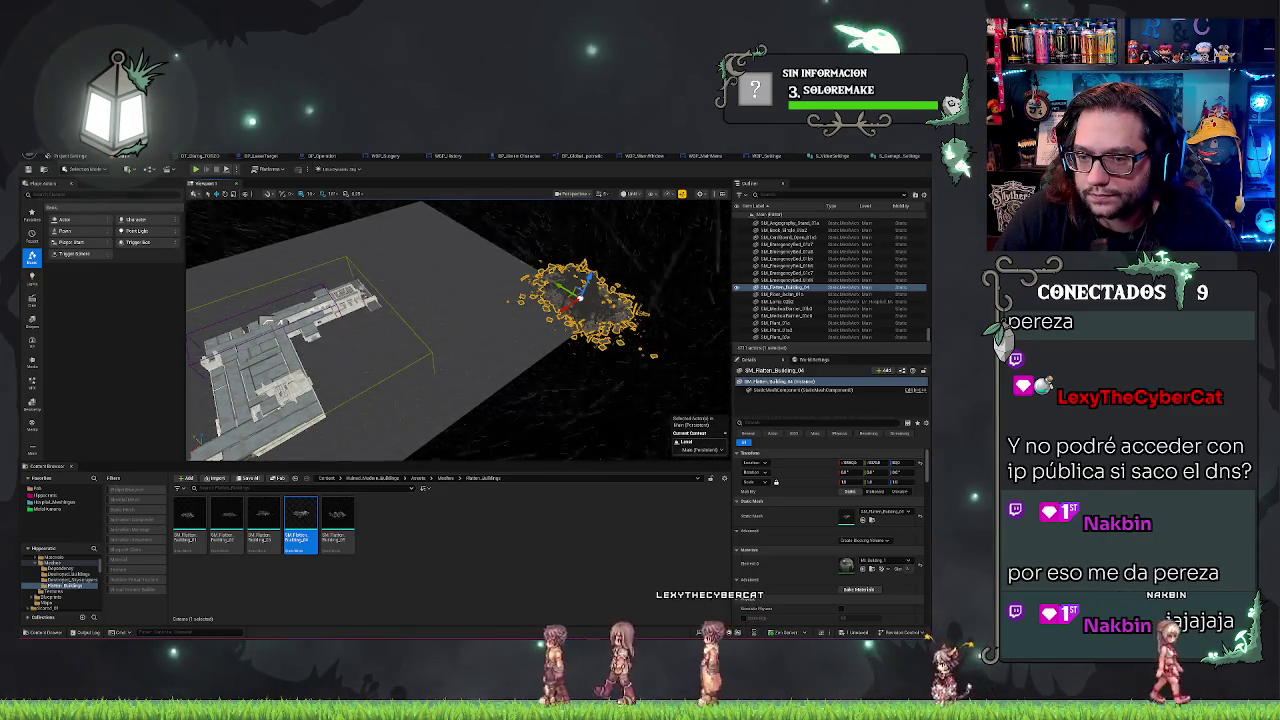
mouse_move(482, 307)
mouse_down()
mouse_move(470, 304)
mouse_move(484, 305)
mouse_up()
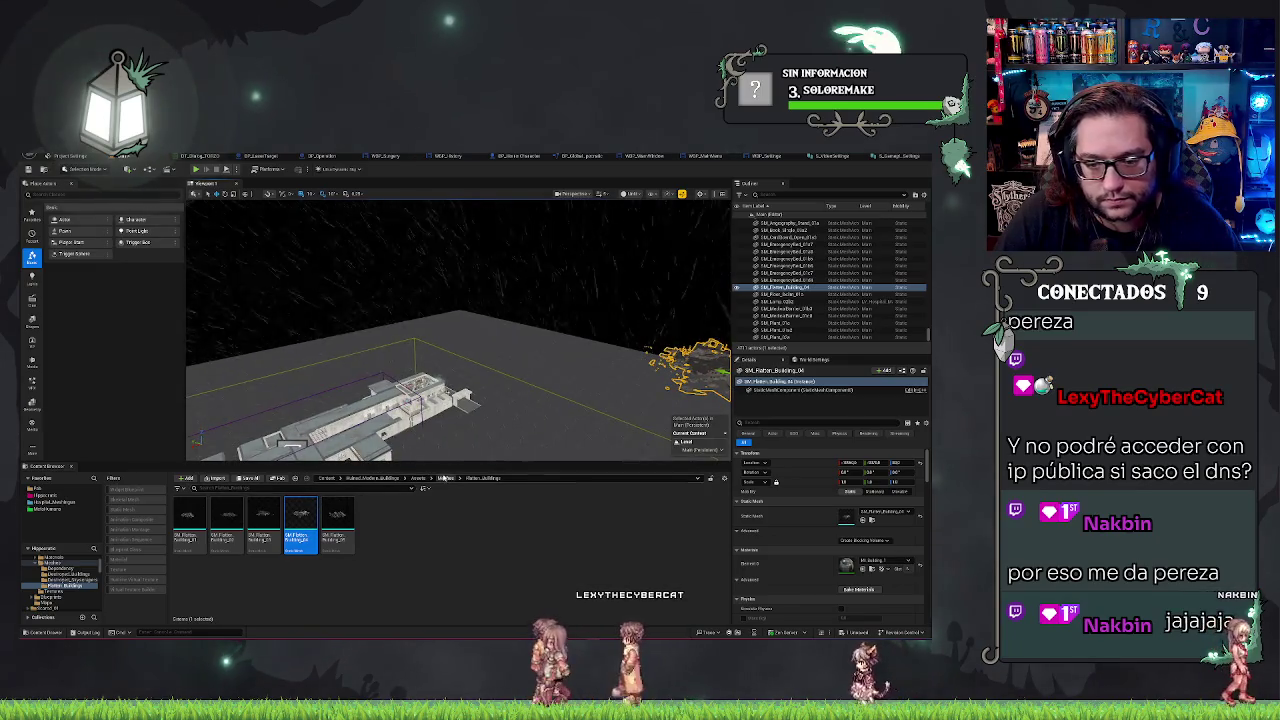
click(466, 530)
Place three destroyed building meshes, including SM_Destroyed_Building_47, beyond the hospital
click(444, 478)
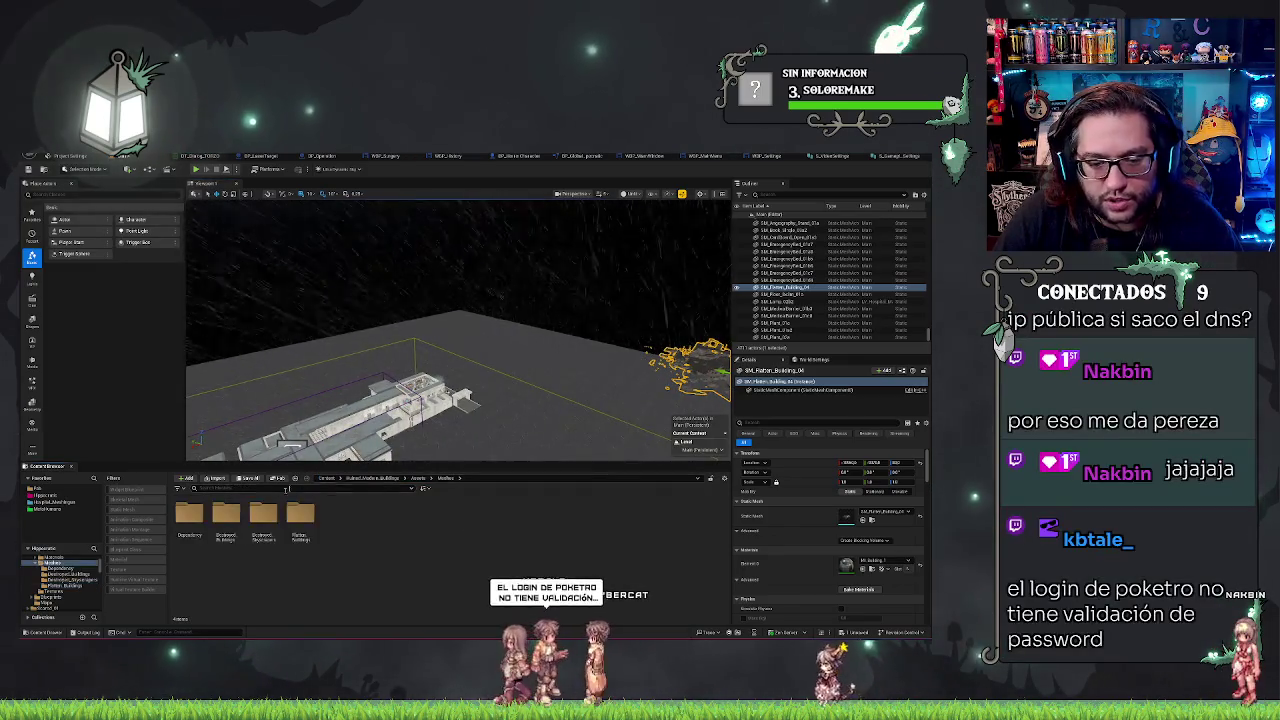
double_click(226, 515)
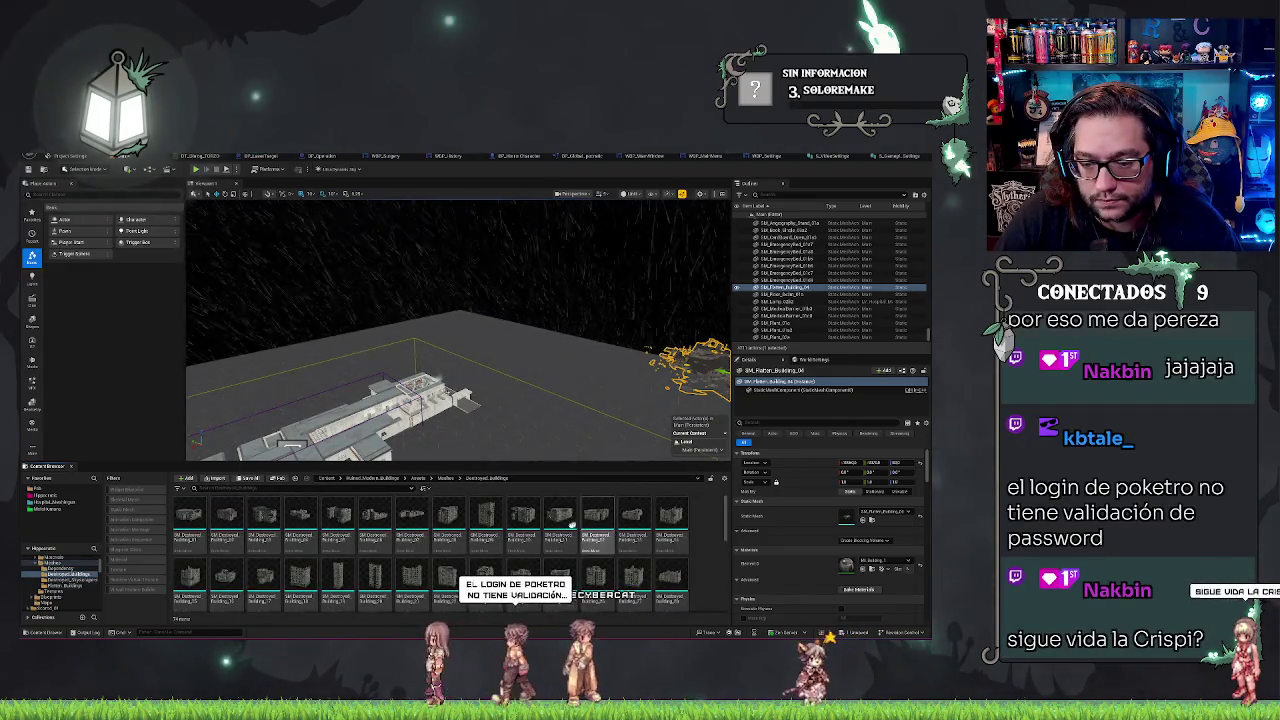
mouse_move(522, 515)
mouse_down()
mouse_move(525, 340)
mouse_move(497, 305)
mouse_move(540, 322)
mouse_move(574, 314)
mouse_up()
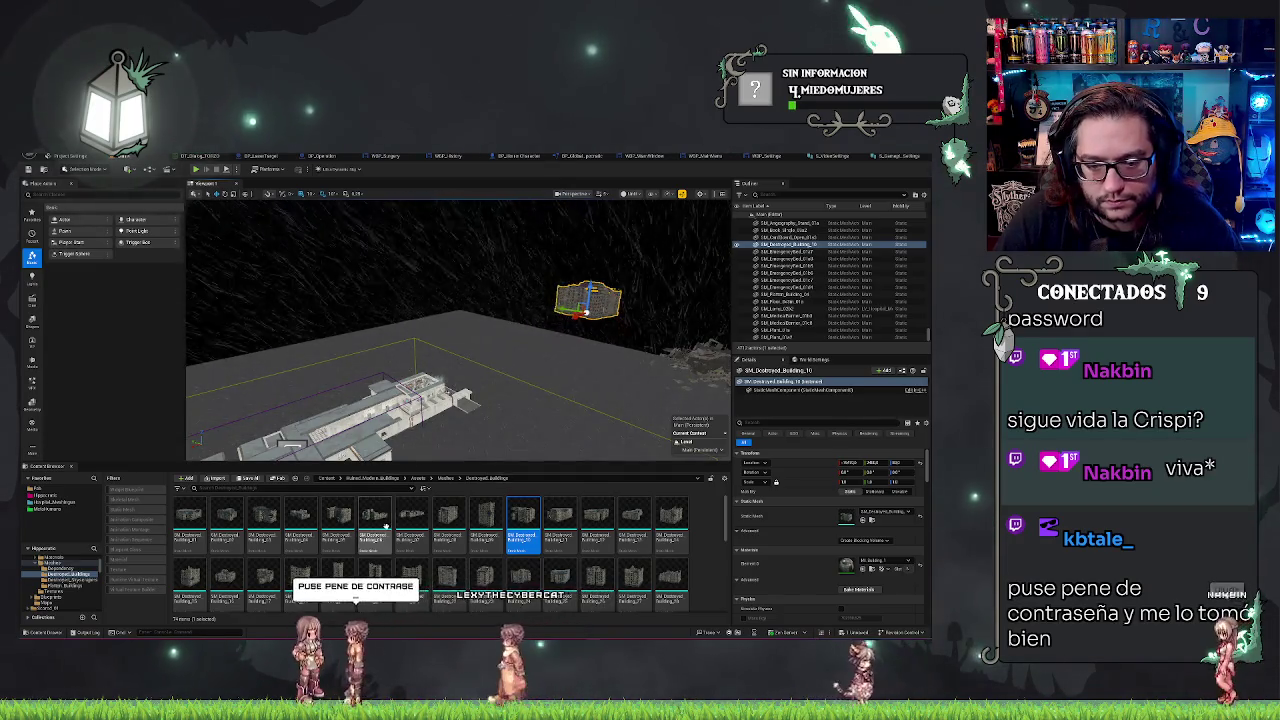
key(f)
scroll(629, 550, down, 2)
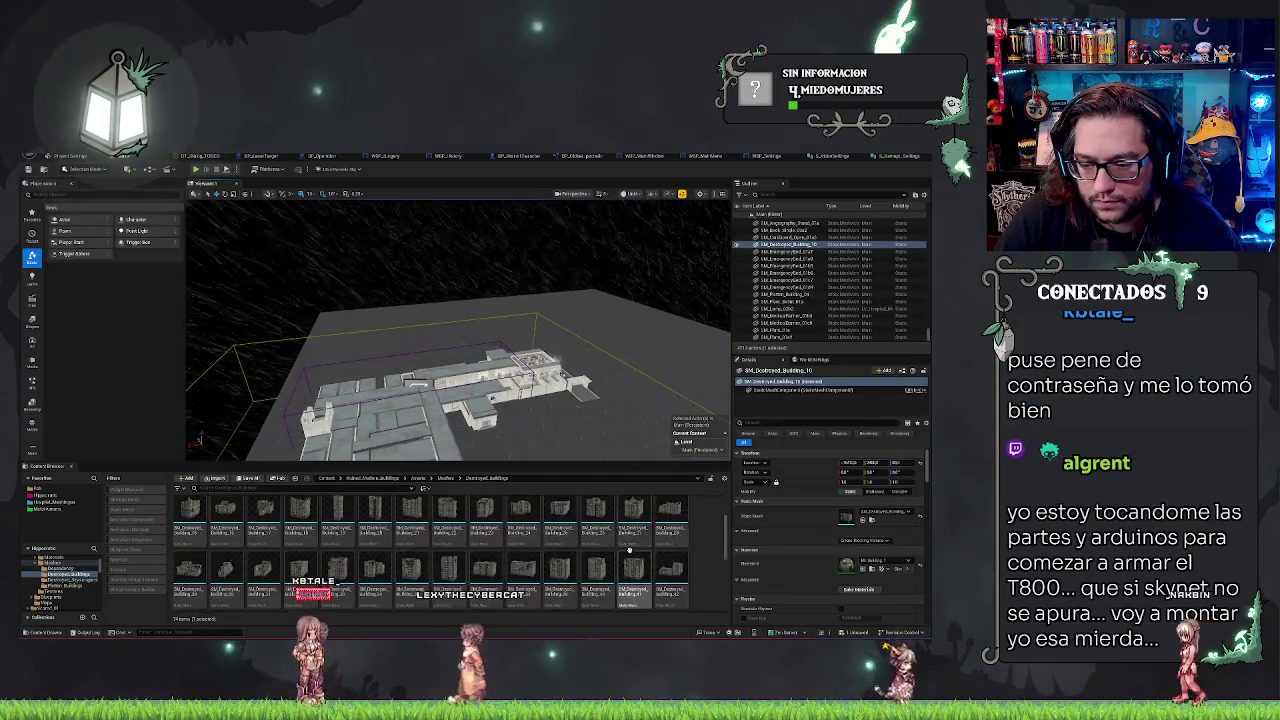
scroll(629, 550, down, 2)
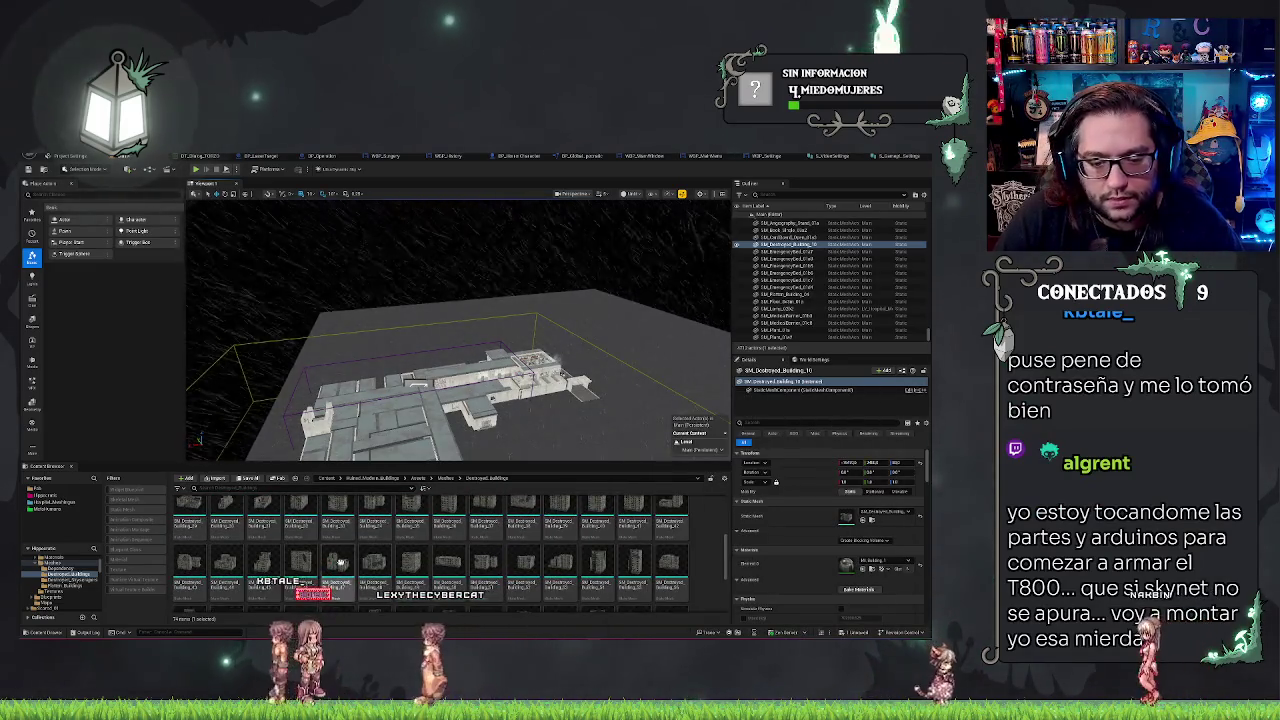
mouse_move(301, 562)
mouse_down()
mouse_move(350, 470)
mouse_move(400, 292)
mouse_move(420, 302)
mouse_up()
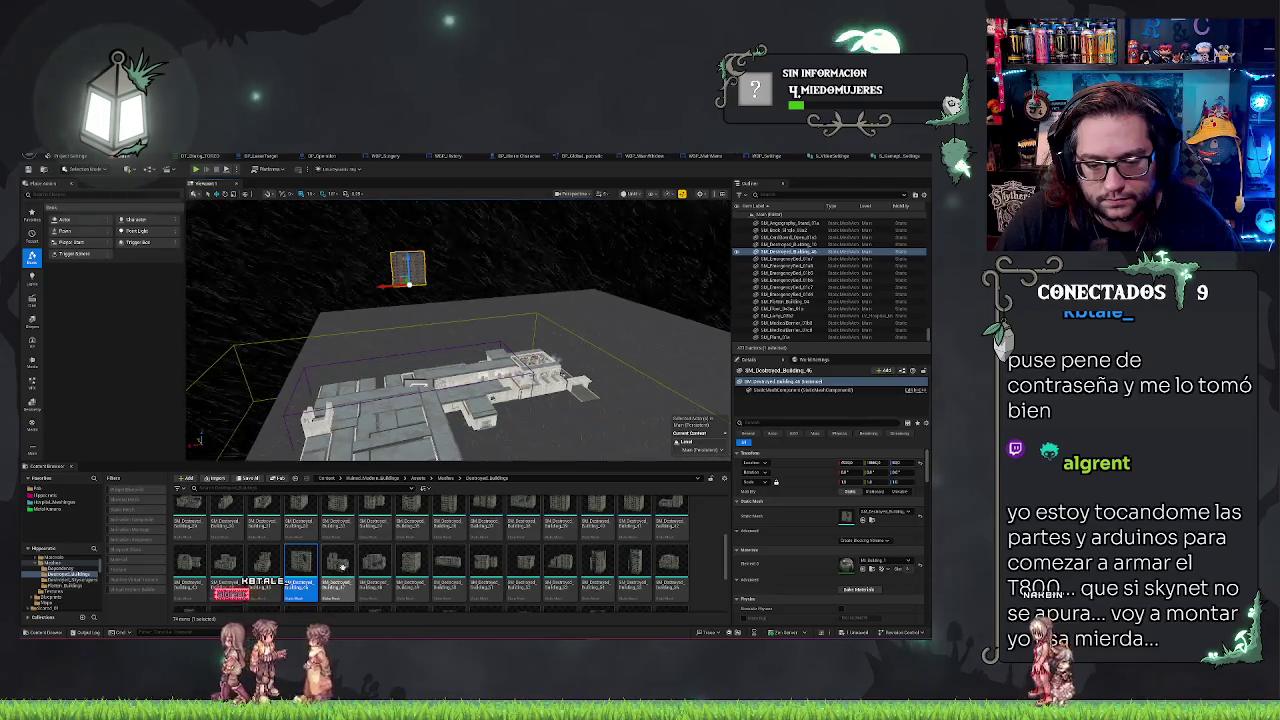
drag(337, 565, 558, 292)
scroll(558, 292, down, 2)
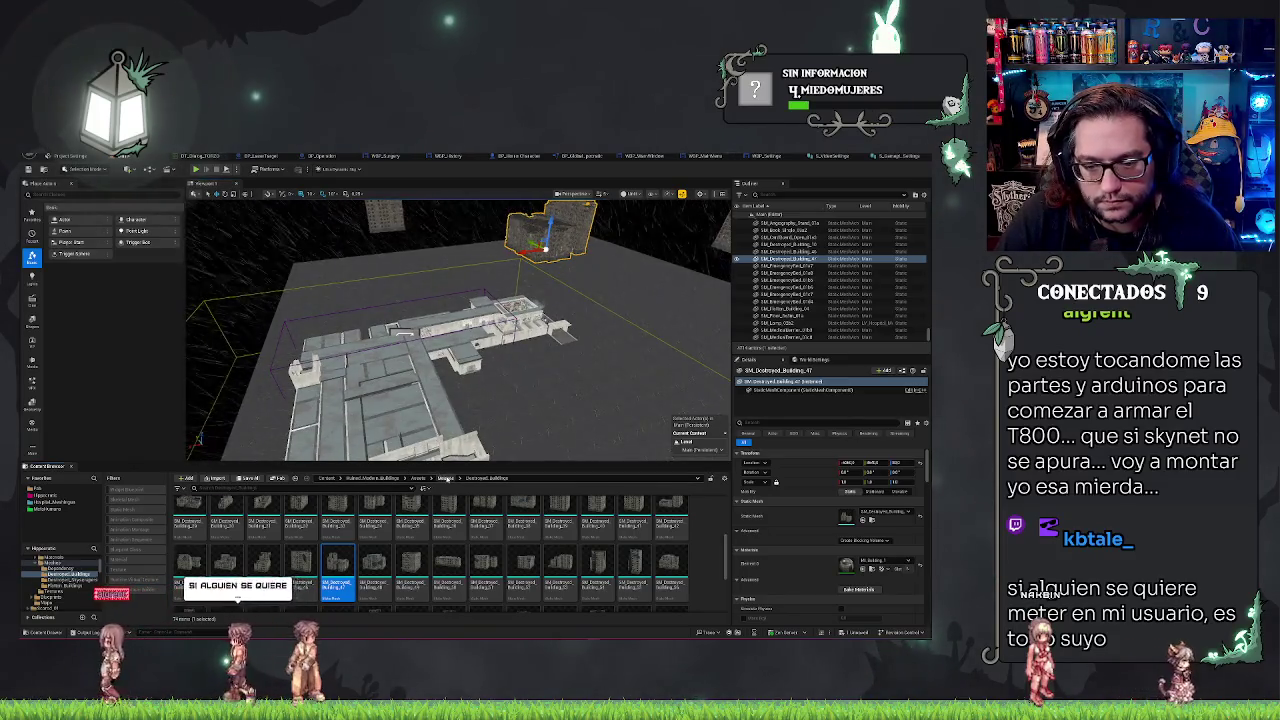
click(442, 478)
Place SM_Destroyed_Skyscraper_14 and SM_Destroyed_Skyscraper_04 around the hospital
double_click(266, 514)
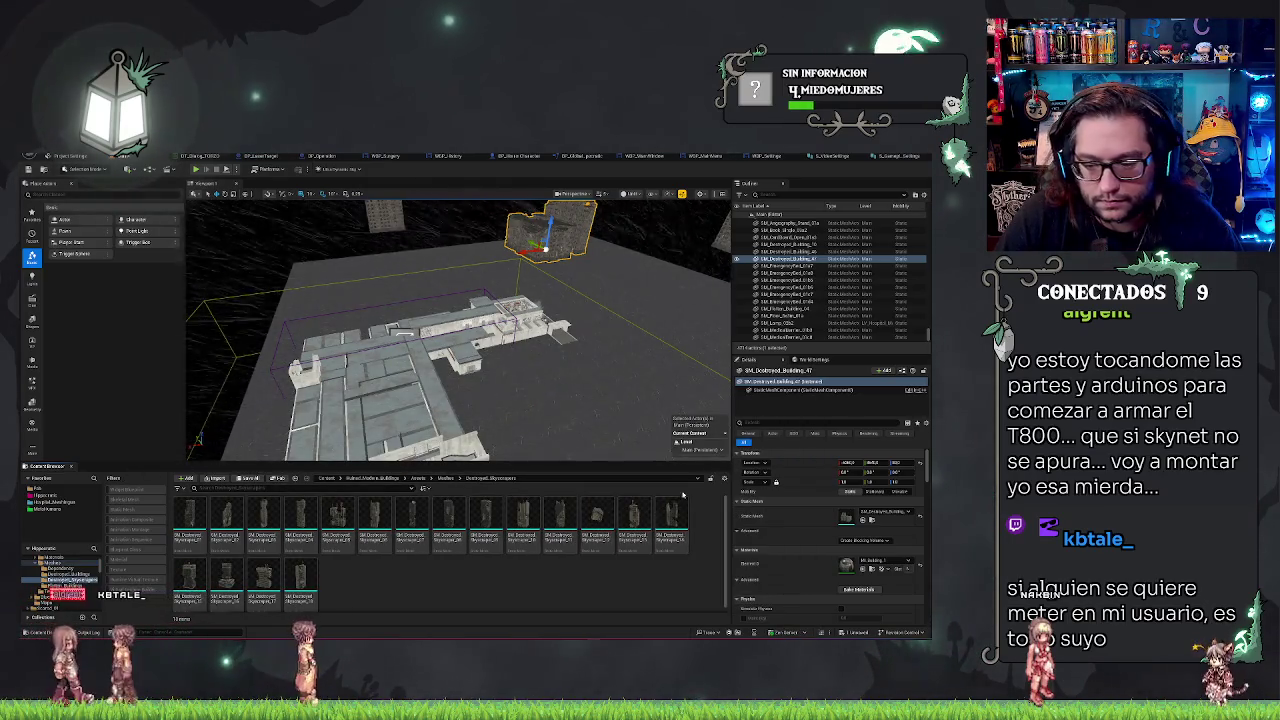
drag(669, 510, 650, 250)
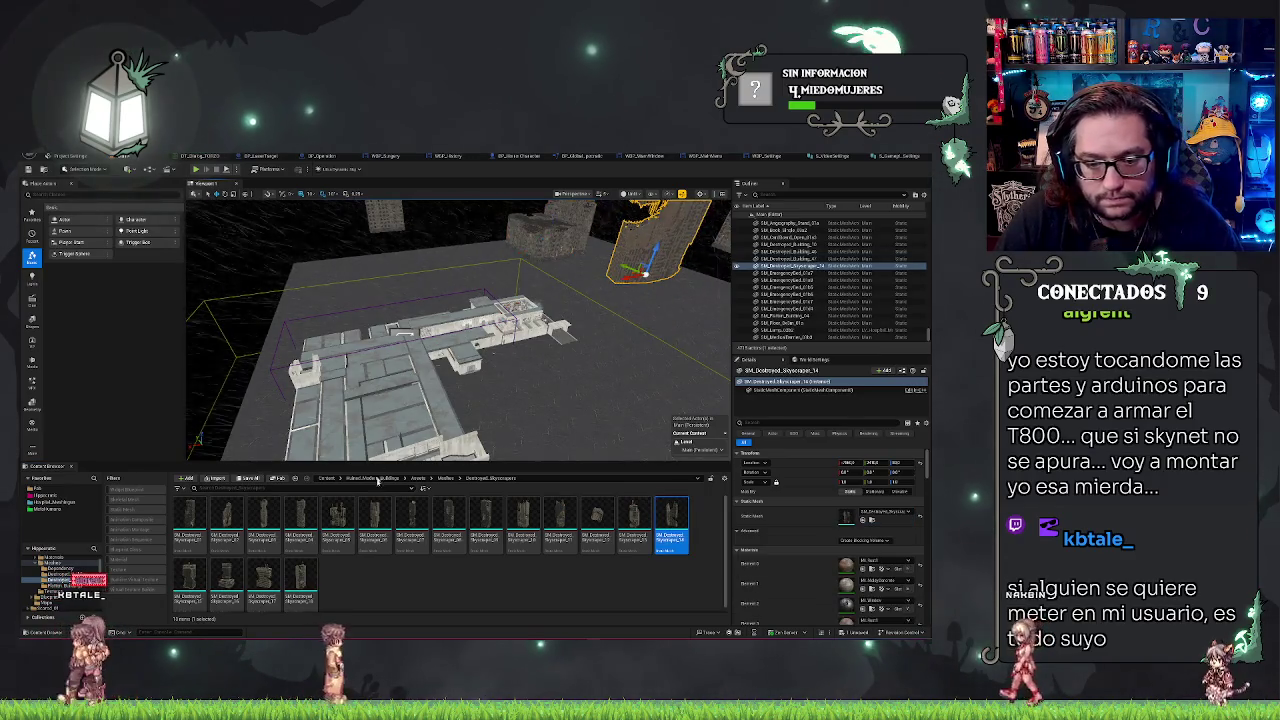
mouse_move(305, 519)
mouse_down()
mouse_move(660, 250)
mouse_move(463, 255)
mouse_up()
Move both skyscraper towers up and to the right, then deselect them
scroll(459, 330, down, 5)
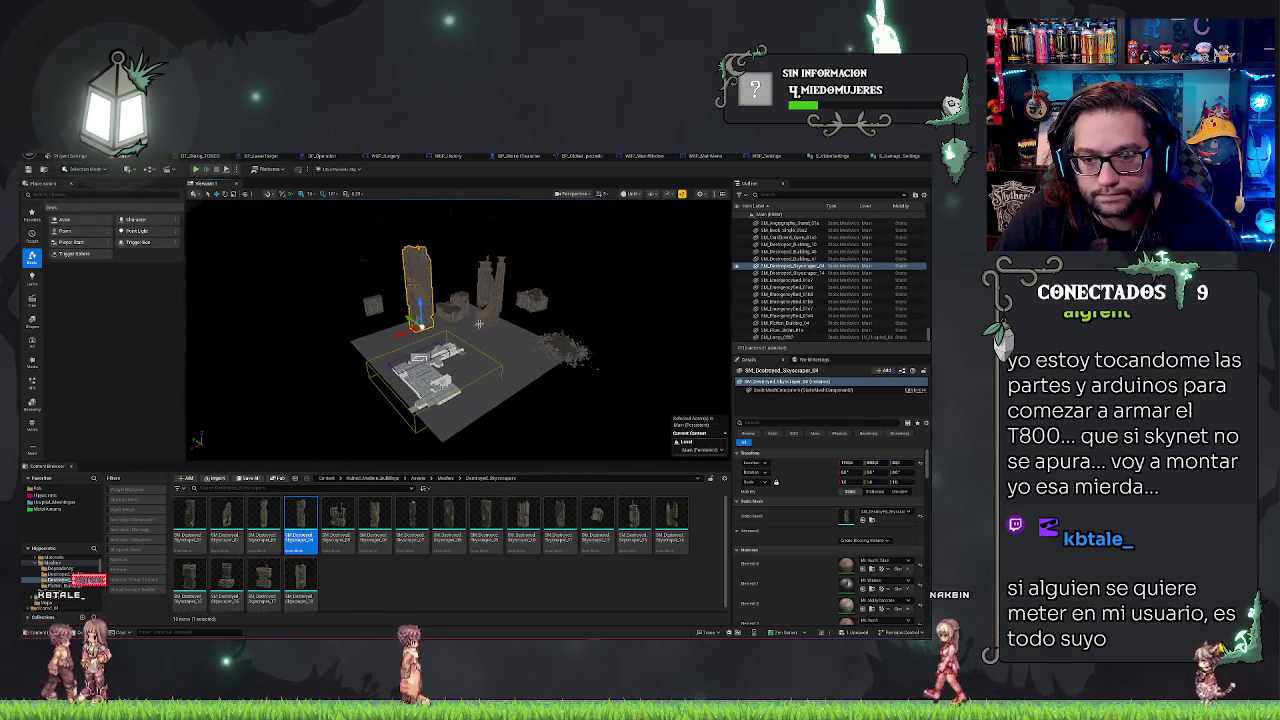
ctrl+click(490, 285)
mouse_move(495, 318)
mouse_down()
mouse_move(490, 305)
mouse_move(540, 262)
mouse_up()
mouse_move(460, 370)
mouse_down()
mouse_move(520, 320)
mouse_move(459, 300)
mouse_move(459, 270)
mouse_up()
key(Escape)
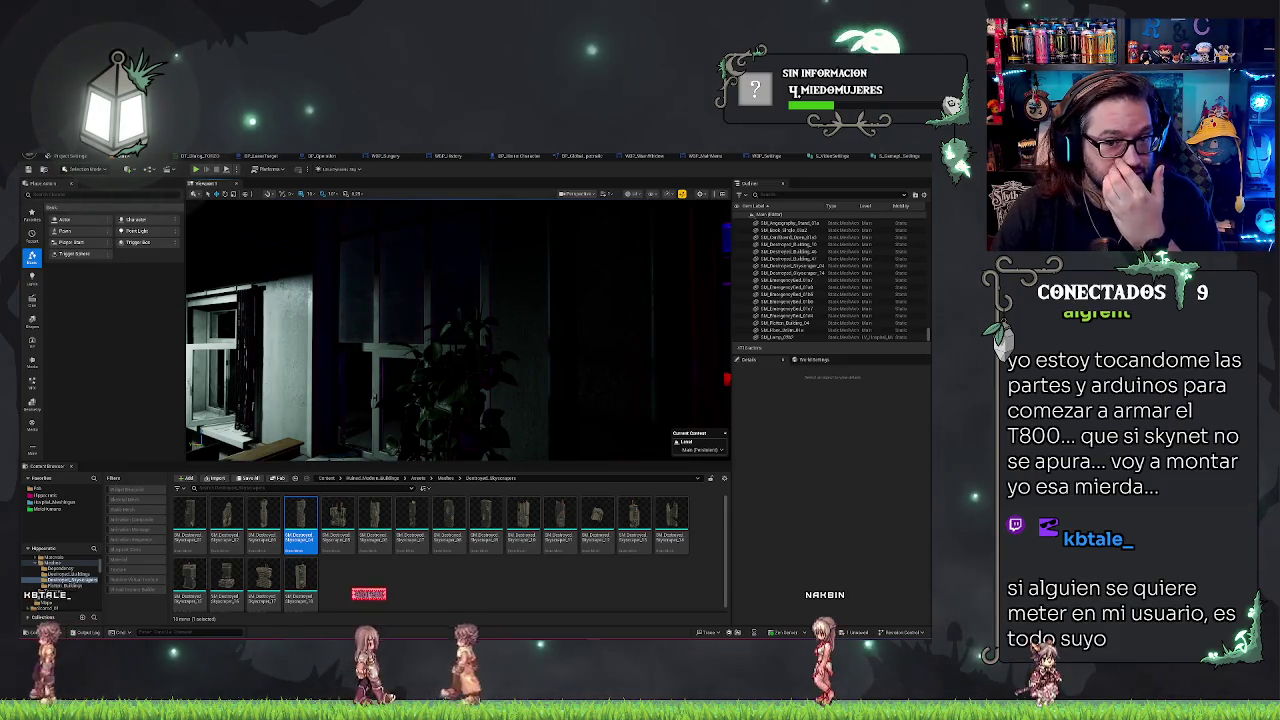
Fly the camera forward through the scene and rise to an overhead view of the ruins
key(w)
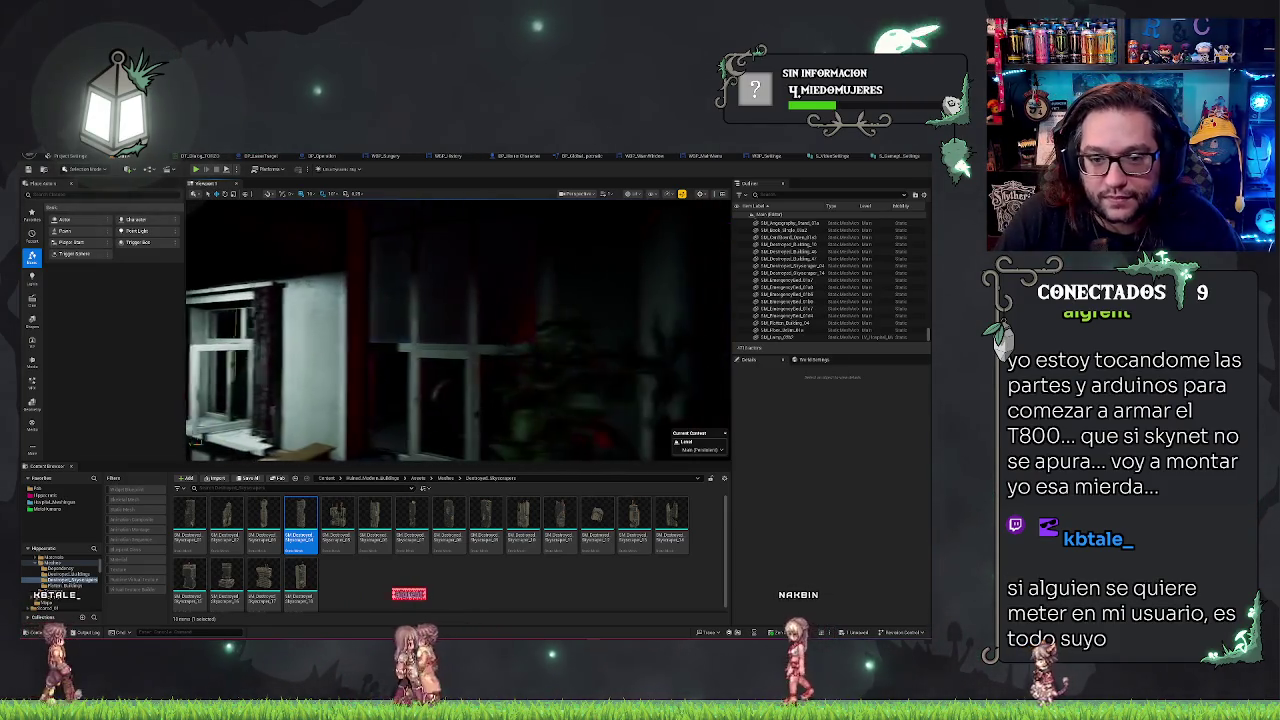
key(w)
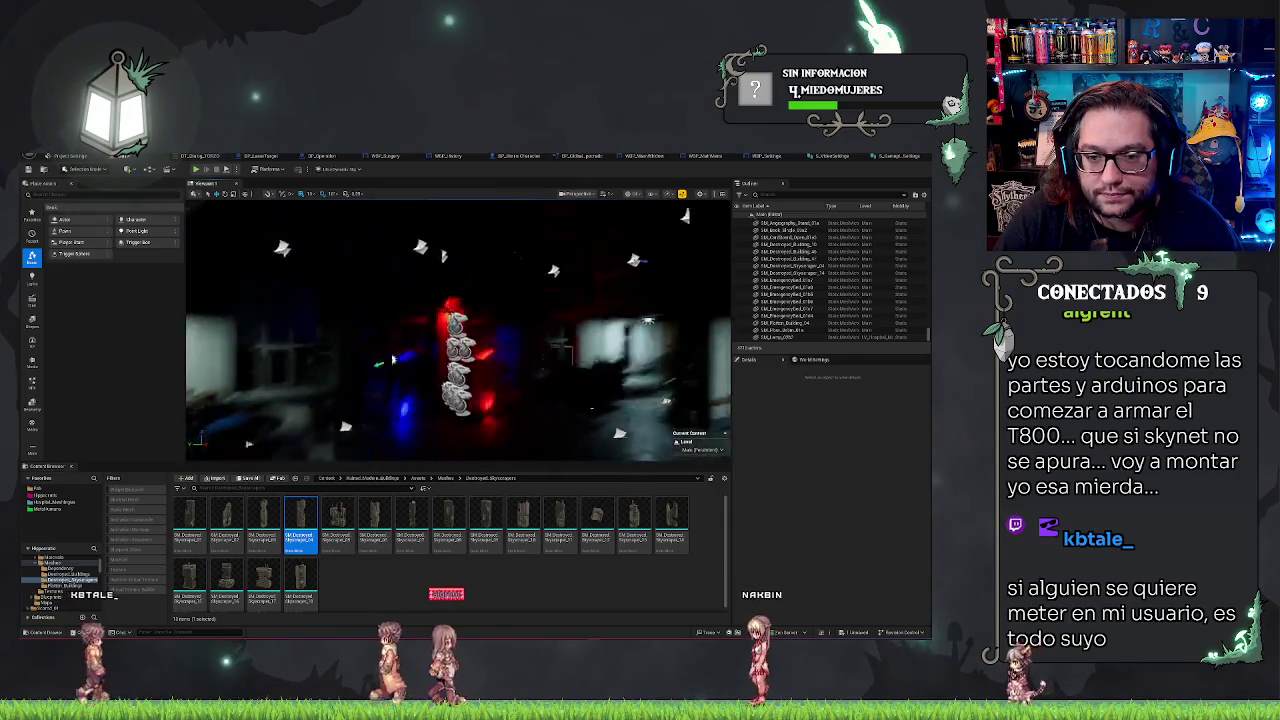
key(w)
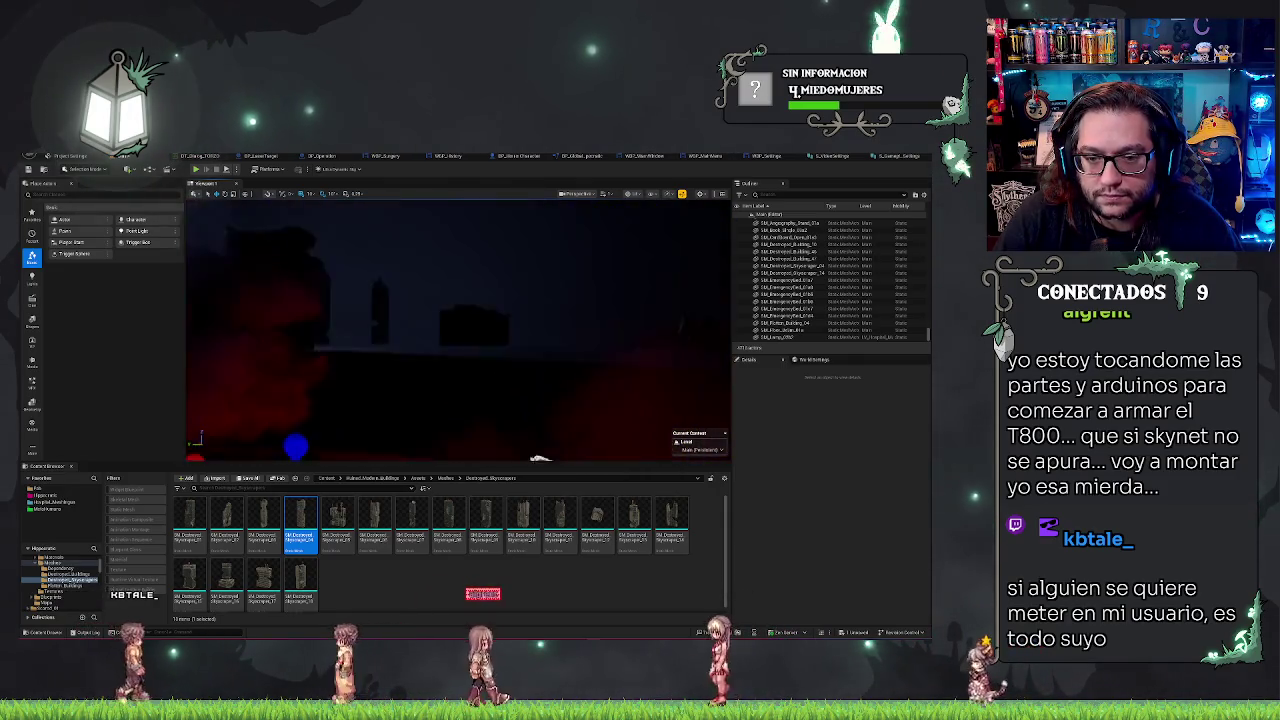
key(w)
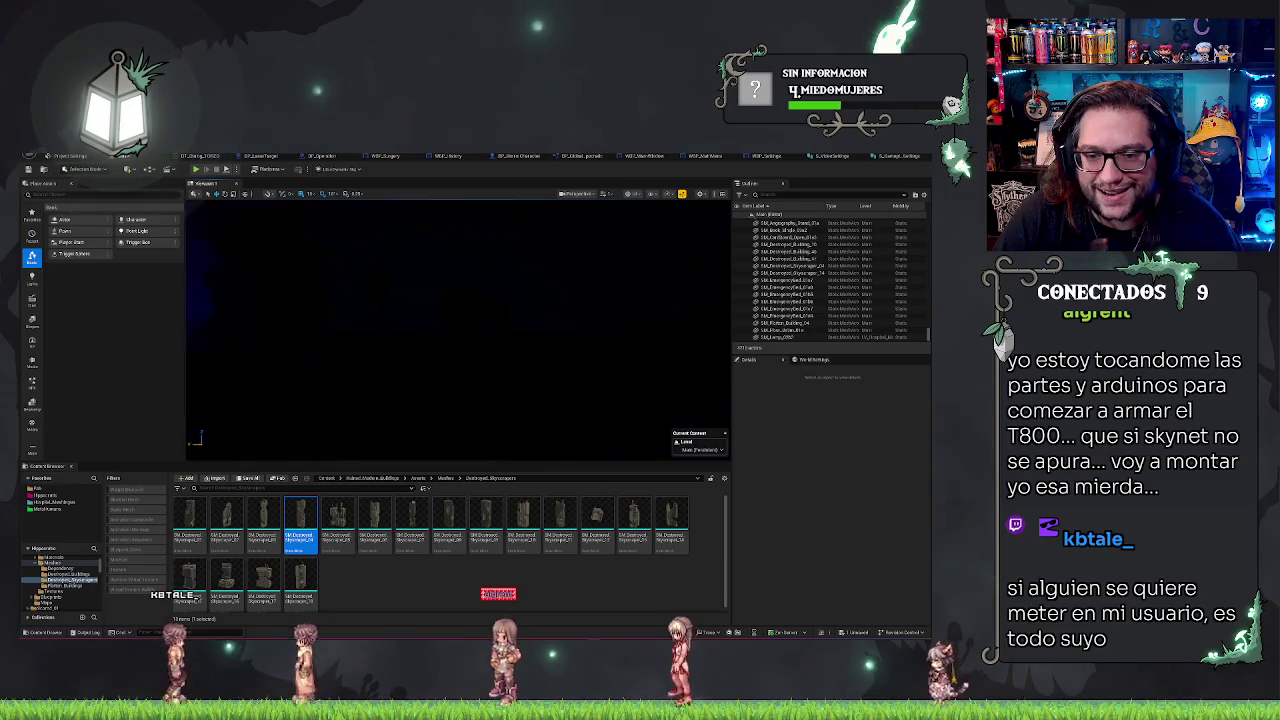
key(w)
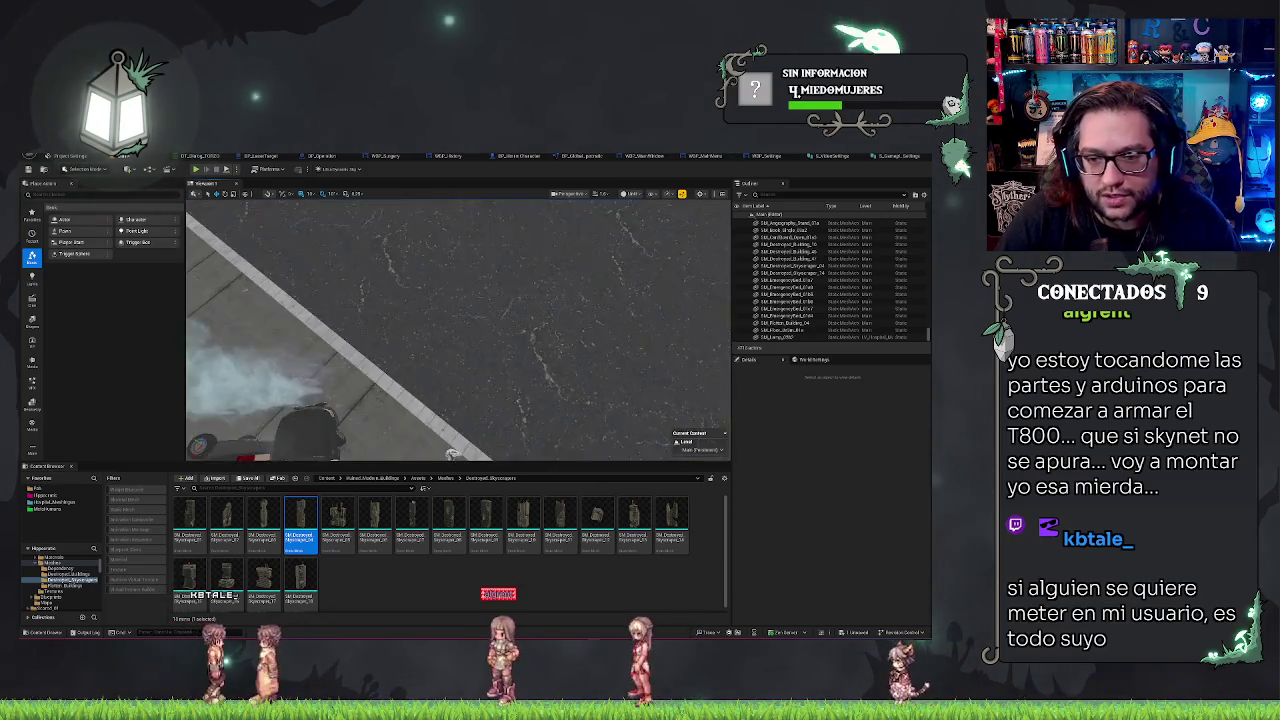
key(e)
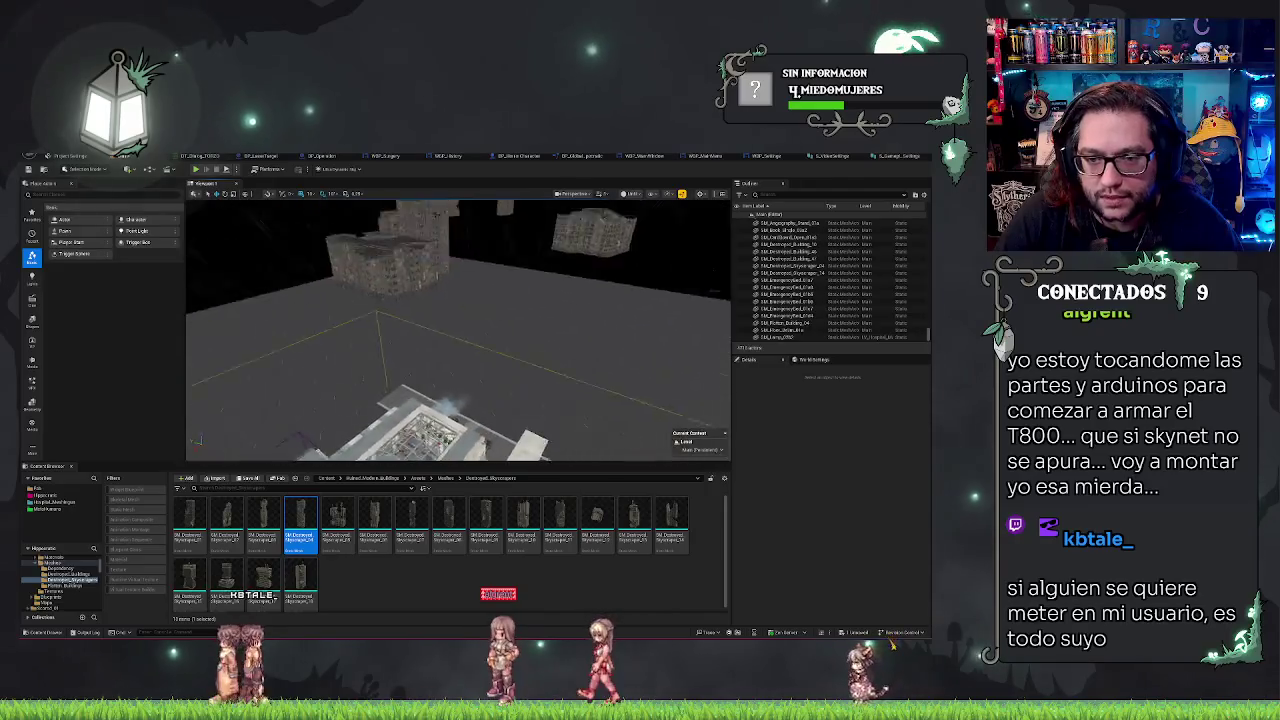
Move SM_Destroyed_Building_10 left toward the hospital
click(625, 345)
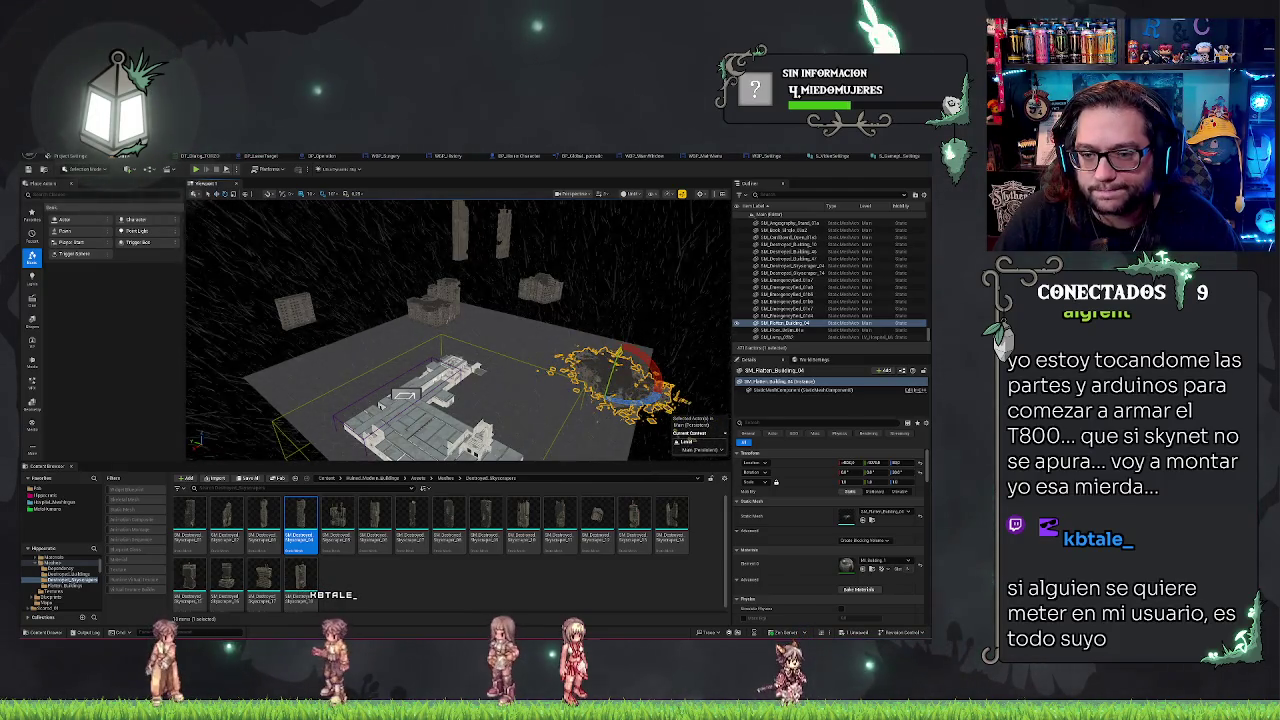
ctrl+click(298, 312)
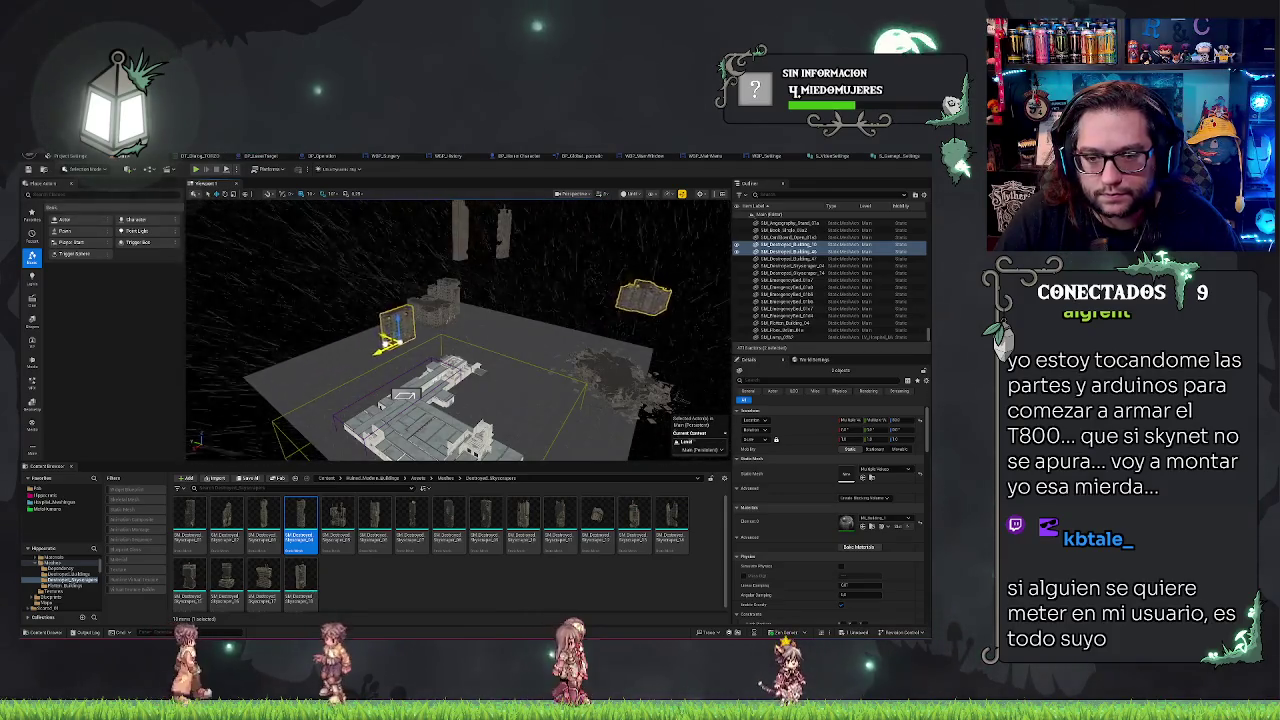
click(634, 307)
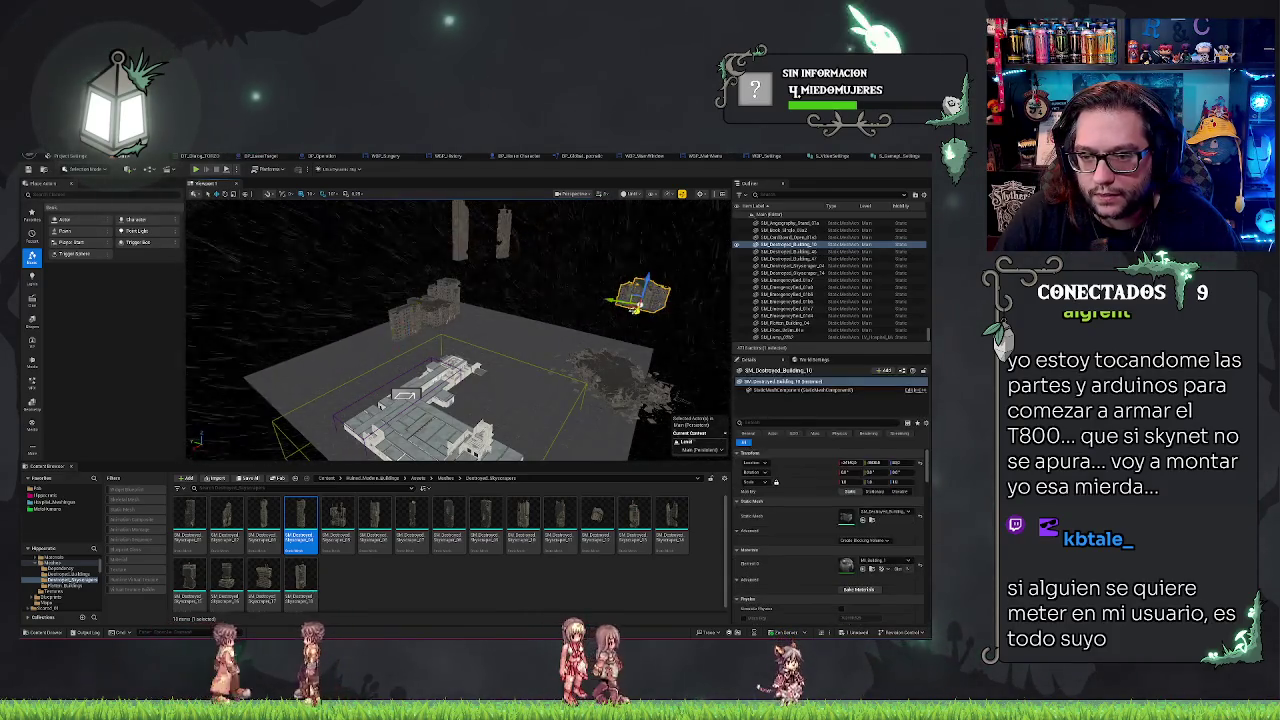
drag(634, 307, 515, 338)
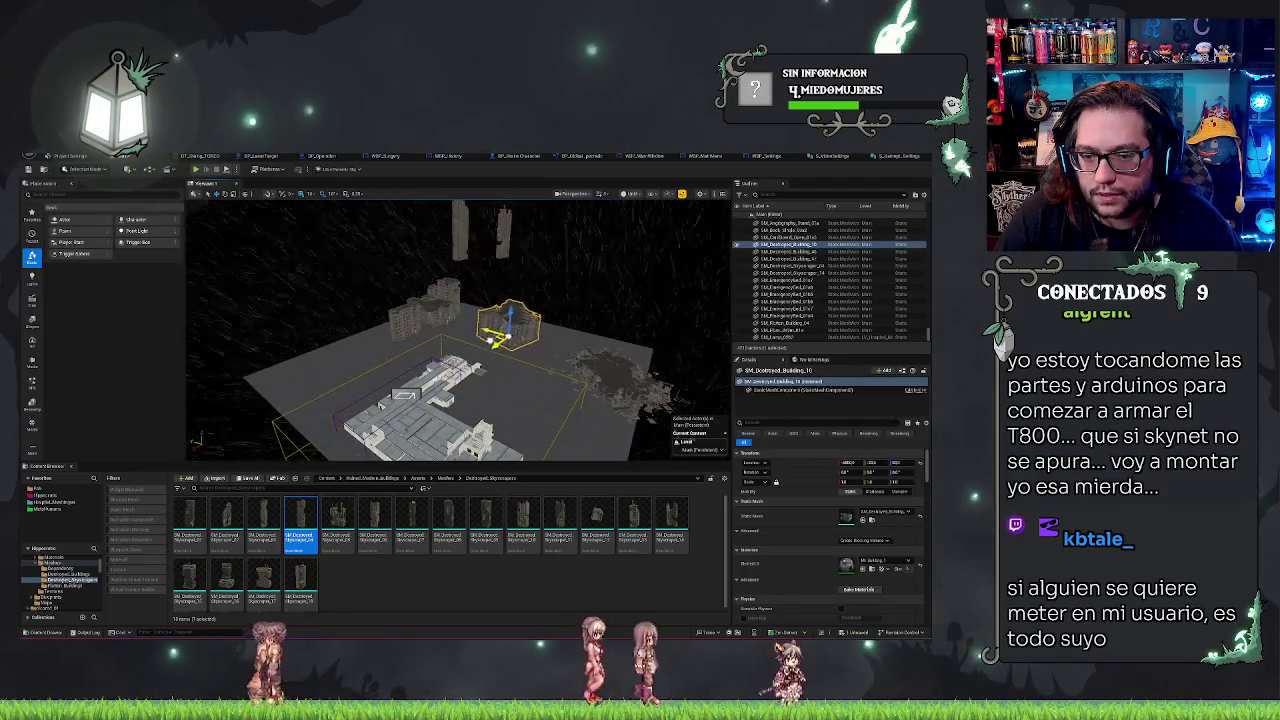
Select SM_Destroyed_Skyscraper_14 together with the other skyscraper and orbit closer
click(497, 232)
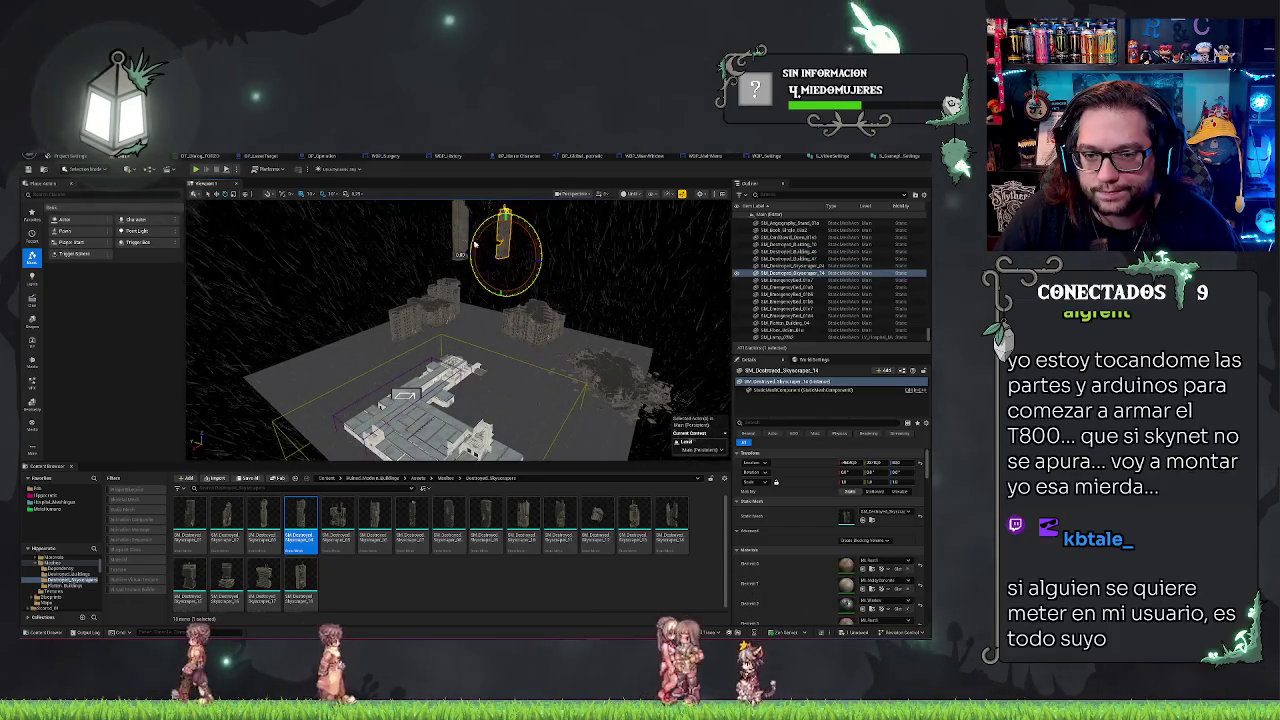
ctrl+click(475, 243)
drag(475, 243, 465, 190)
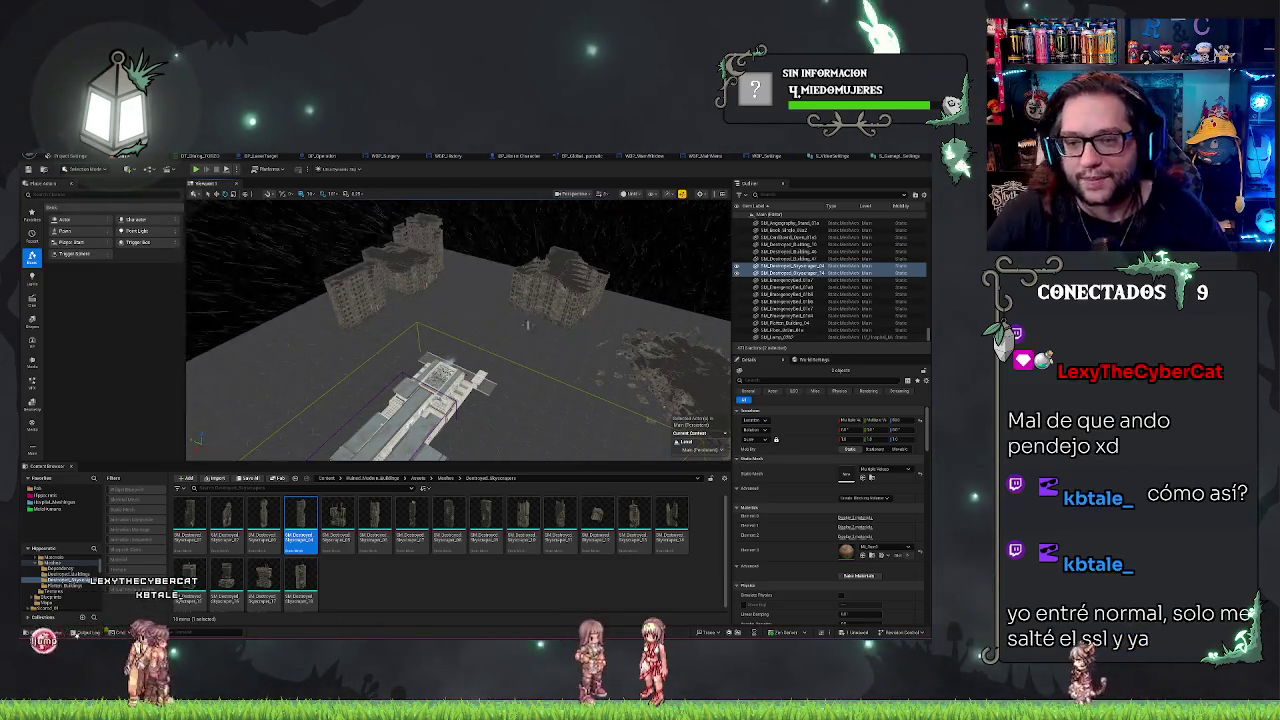
Lower both destroyed skyscrapers down onto the ground
mouse_move(527, 325)
mouse_down()
mouse_move(460, 326)
mouse_move(458, 340)
mouse_up()
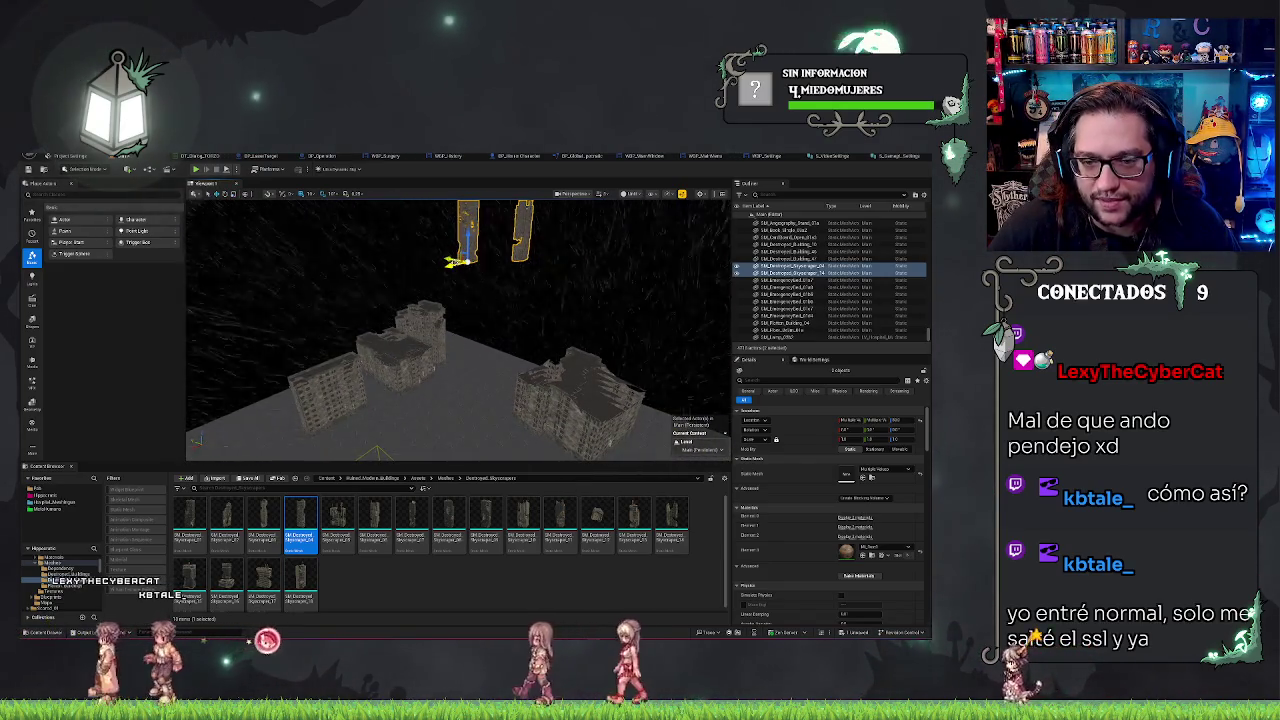
mouse_move(452, 262)
mouse_down()
mouse_move(466, 420)
mouse_move(447, 381)
mouse_move(452, 354)
mouse_move(509, 425)
mouse_up()
key(e)
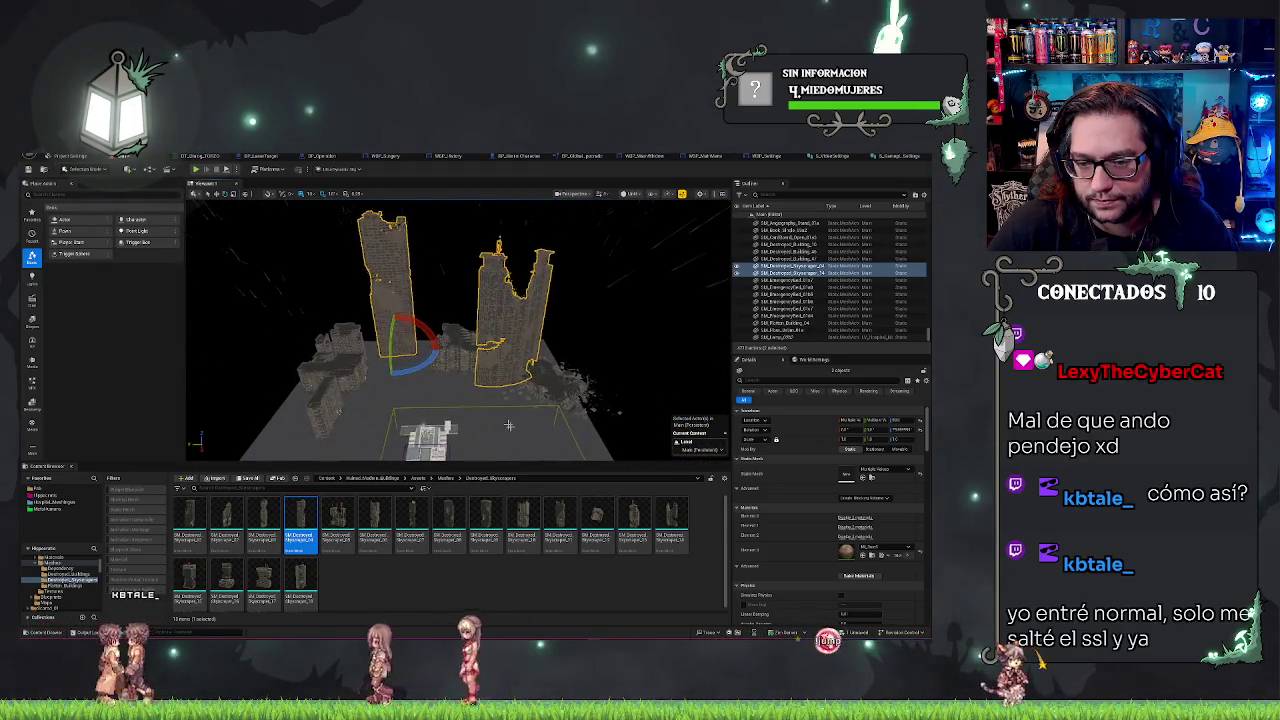
right_click(509, 425)
Rotate SM_Destroyed_Skyscraper_14 slightly around its vertical axis
click(431, 375)
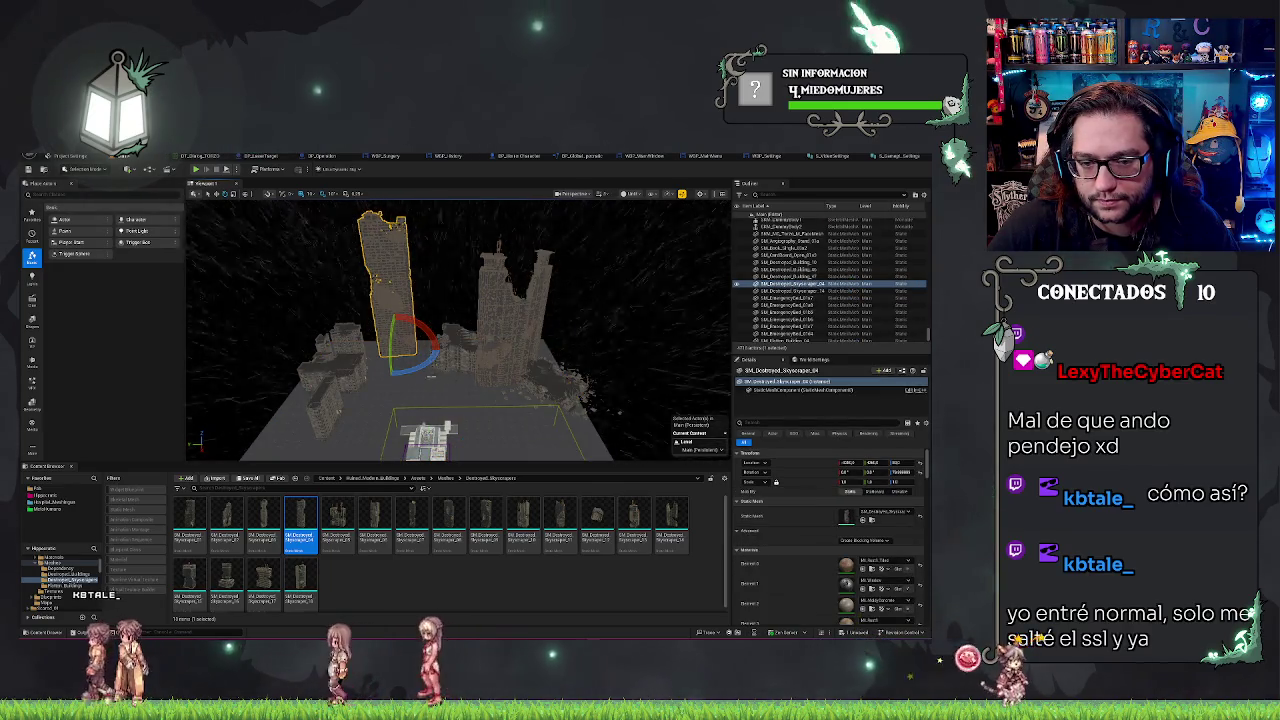
click(489, 397)
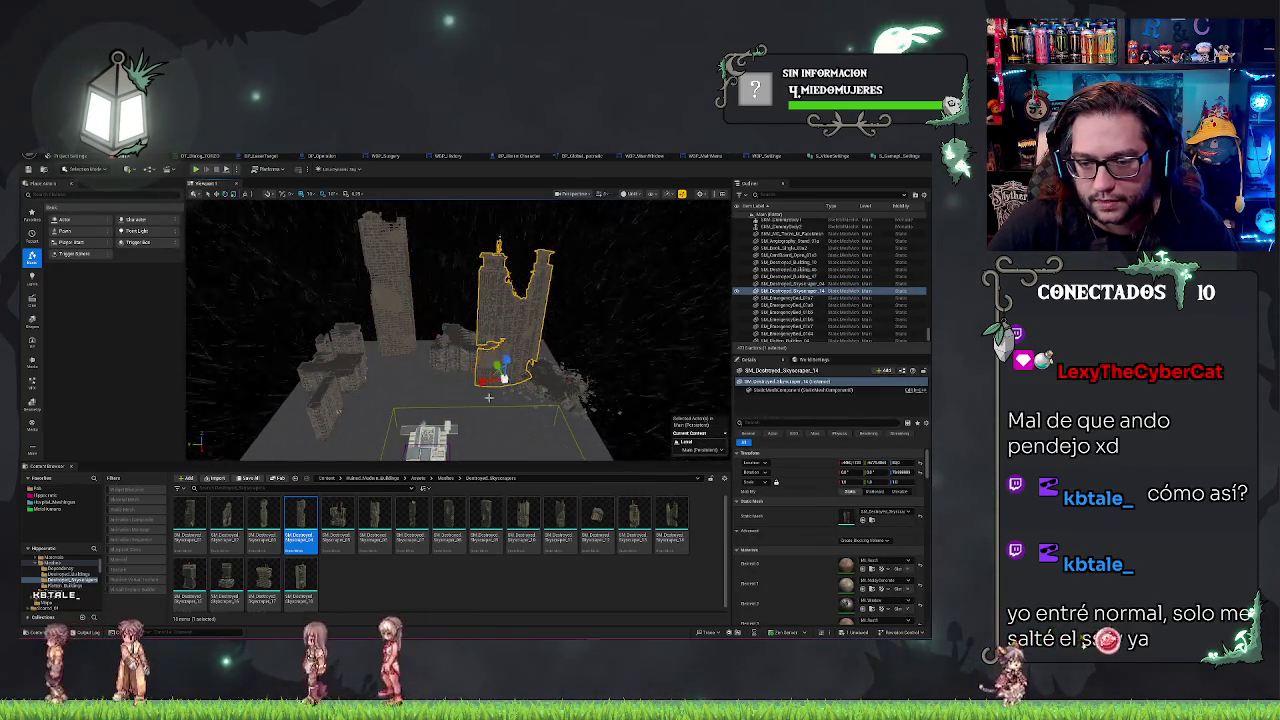
key(e)
mouse_move(492, 392)
mouse_down()
mouse_move(516, 363)
mouse_move(516, 250)
mouse_move(554, 250)
mouse_up()
key(w)
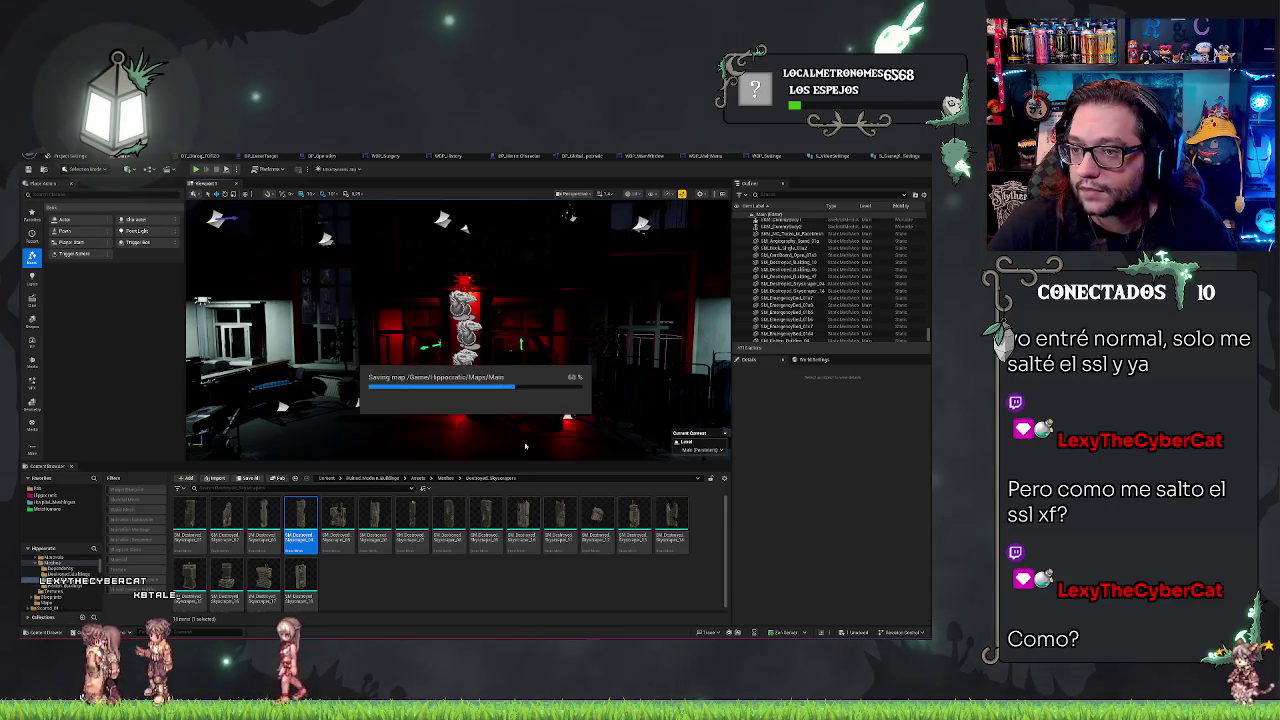
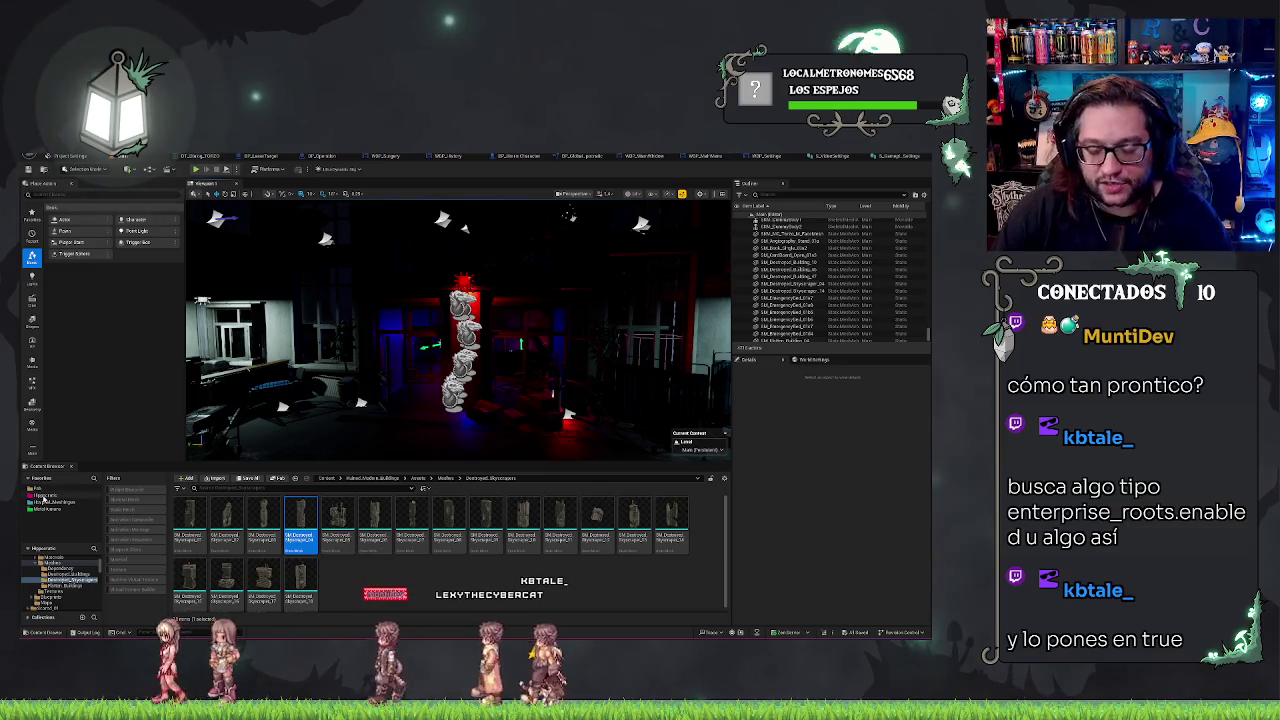
Frame the hospital room's floor in view and launch a Play-In-Editor session with Alt+P
key(f)
right_click(422, 394)
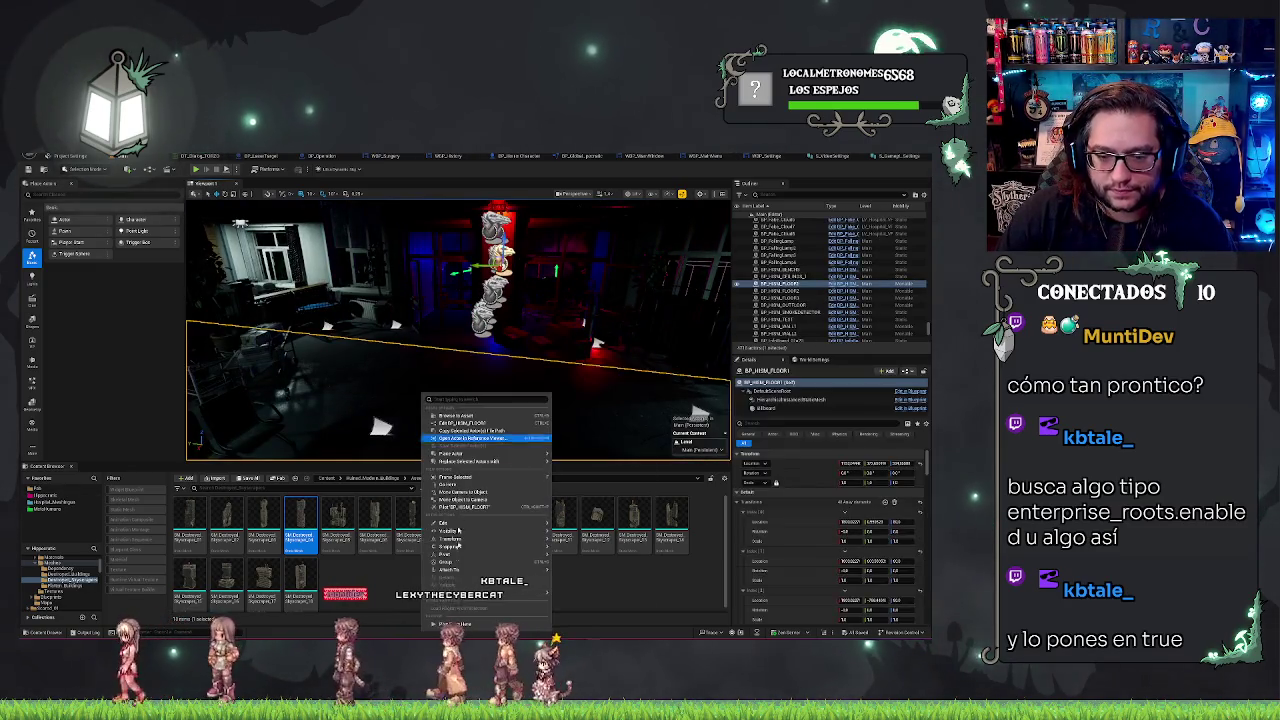
key(Escape)
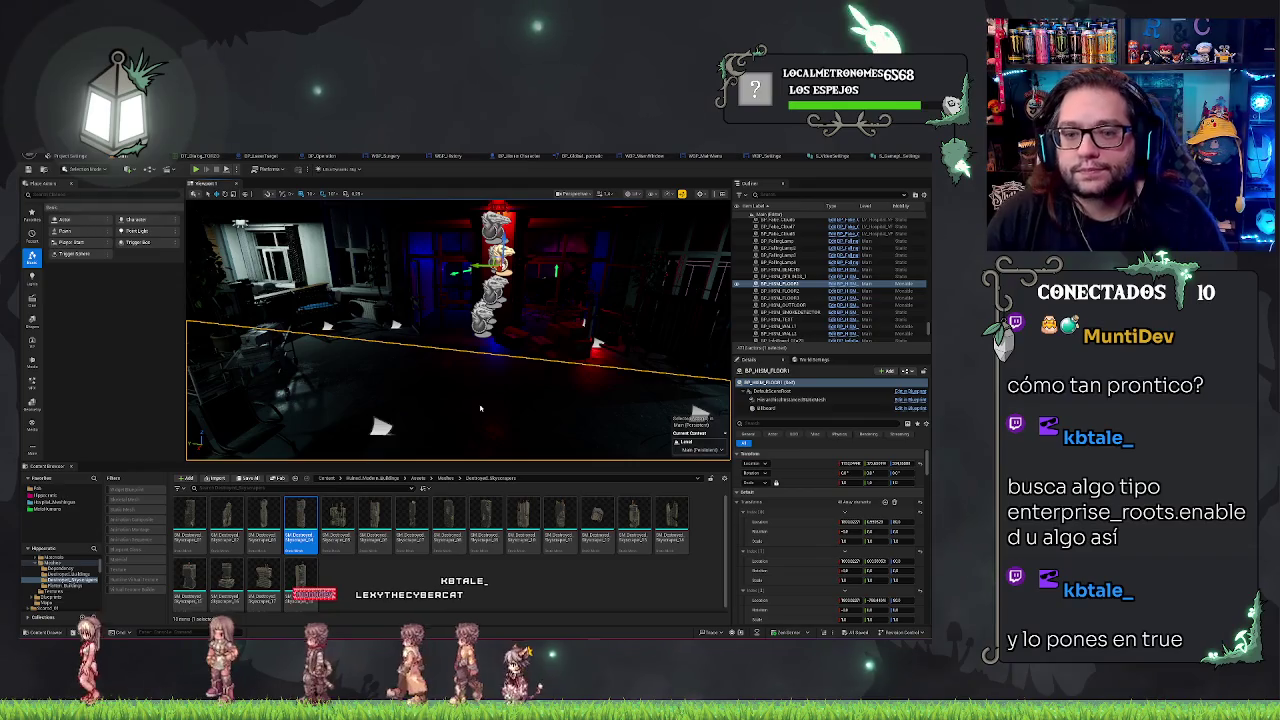
key(alt+p)
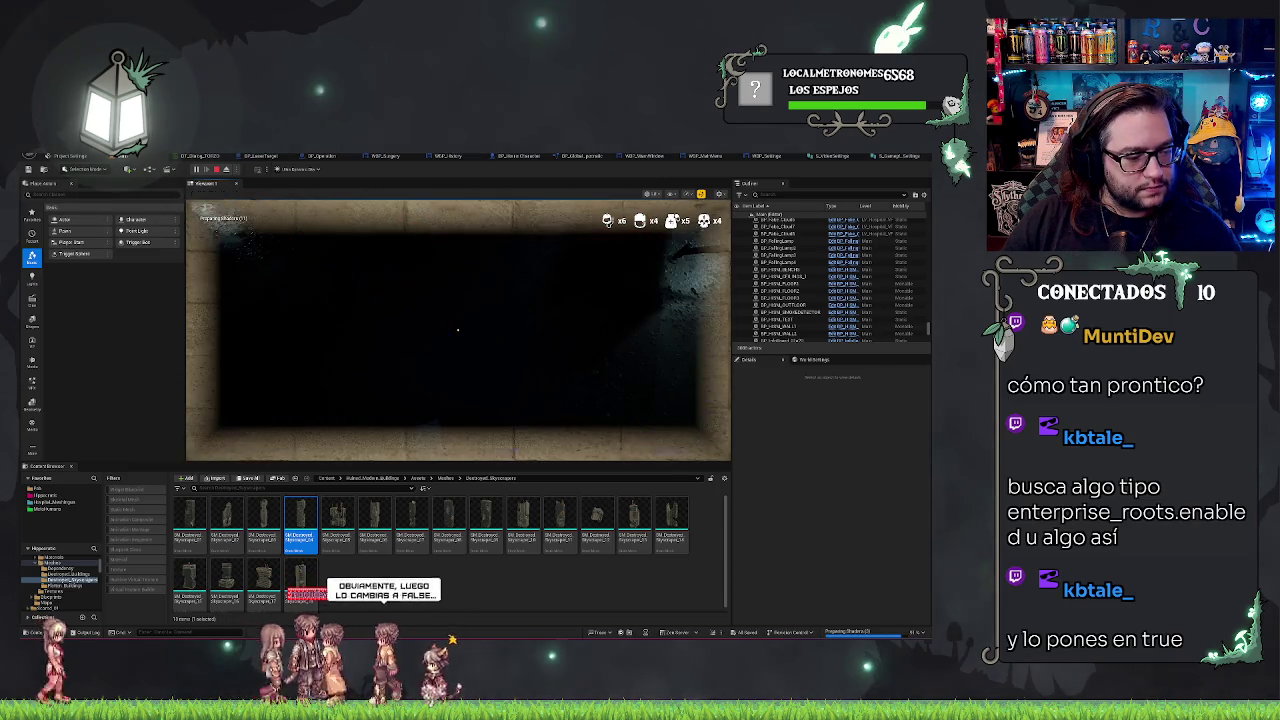
Look around the hospital rooms in first person, then stop the play-test
click(505, 279)
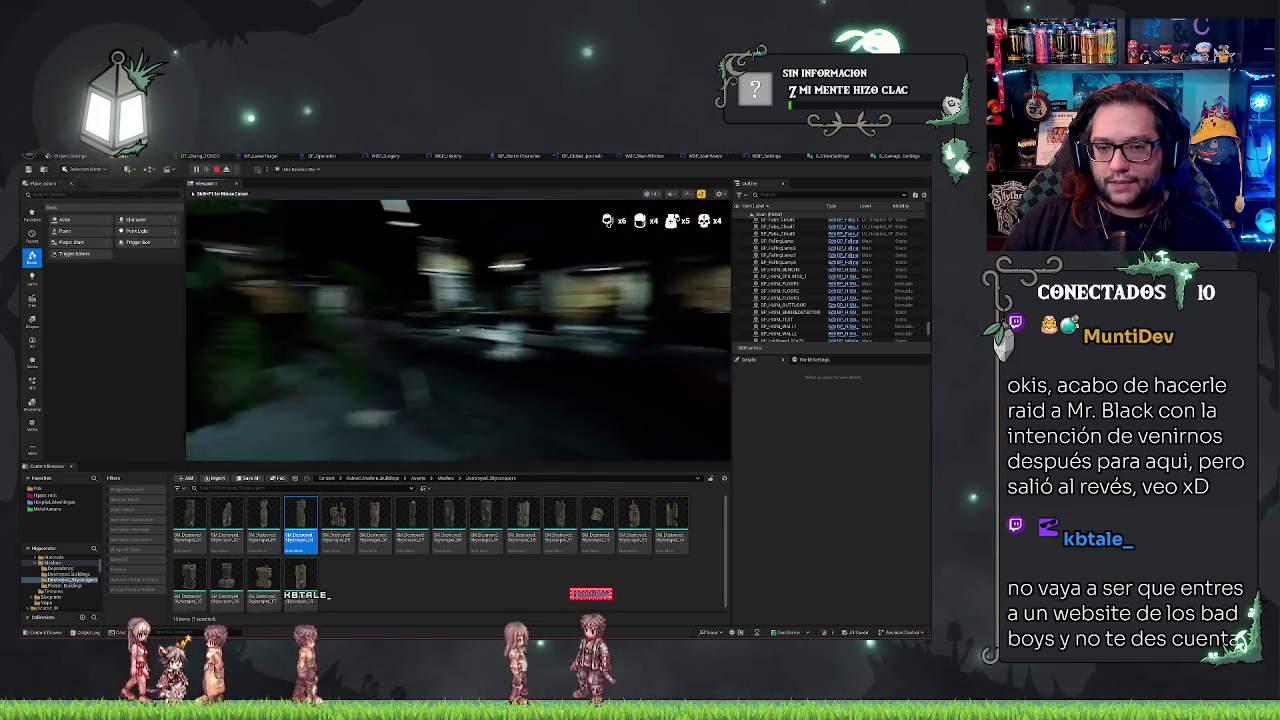
key(Escape)
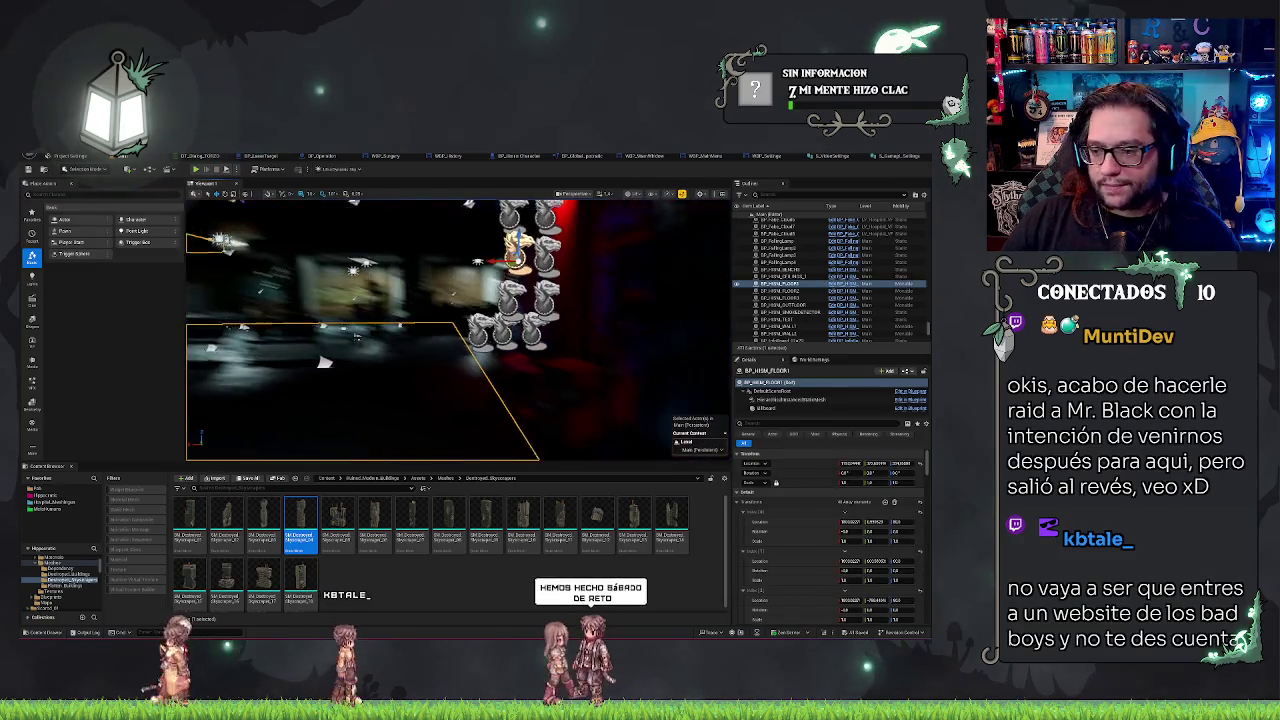
Clear the wall-piece selection and fly the camera up to the windowed upper floor
right_click(460, 330)
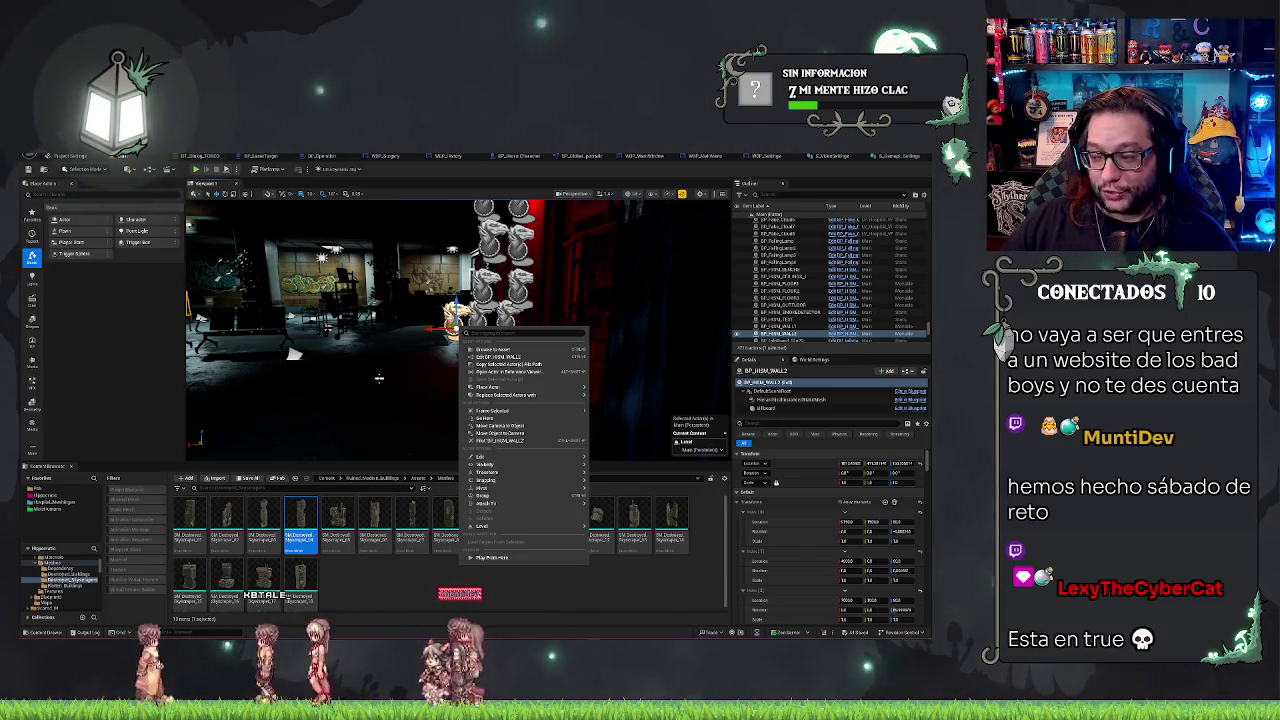
click(455, 331)
drag(455, 331, 386, 294)
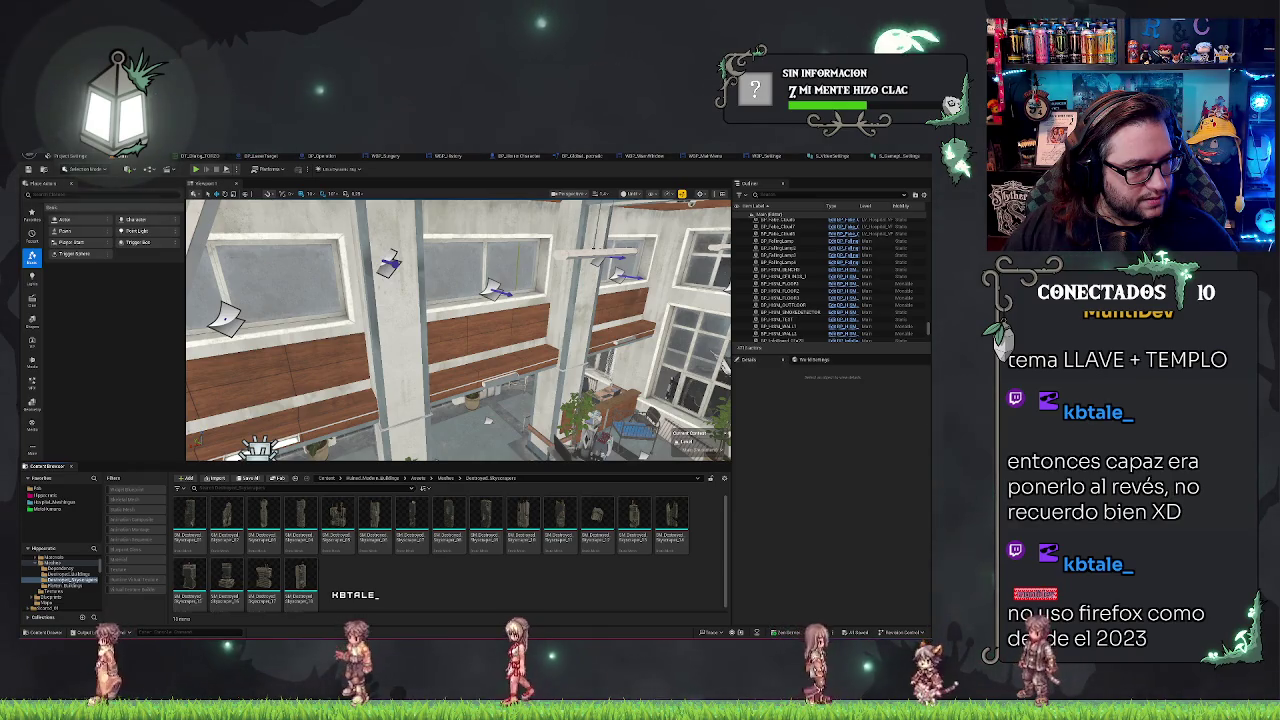
Maximize the motion capture app and orbit the skeleton leaping onto the bed
key(alt+Tab)
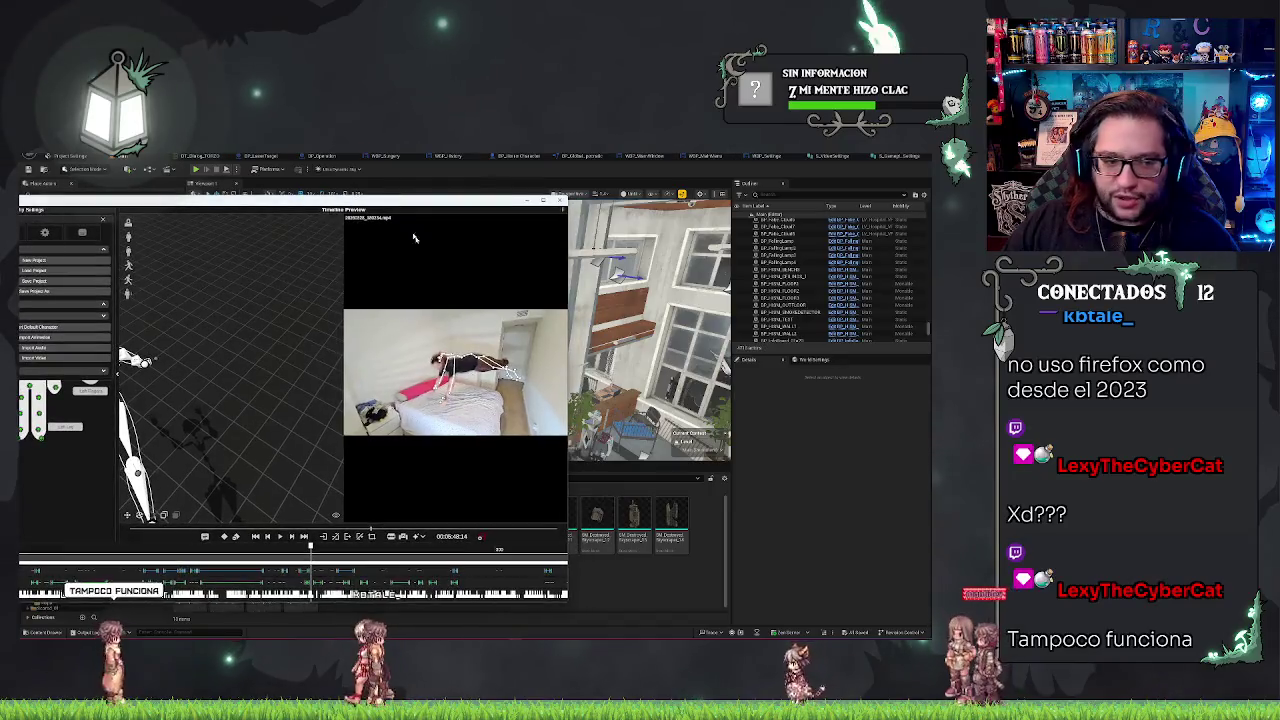
click(543, 200)
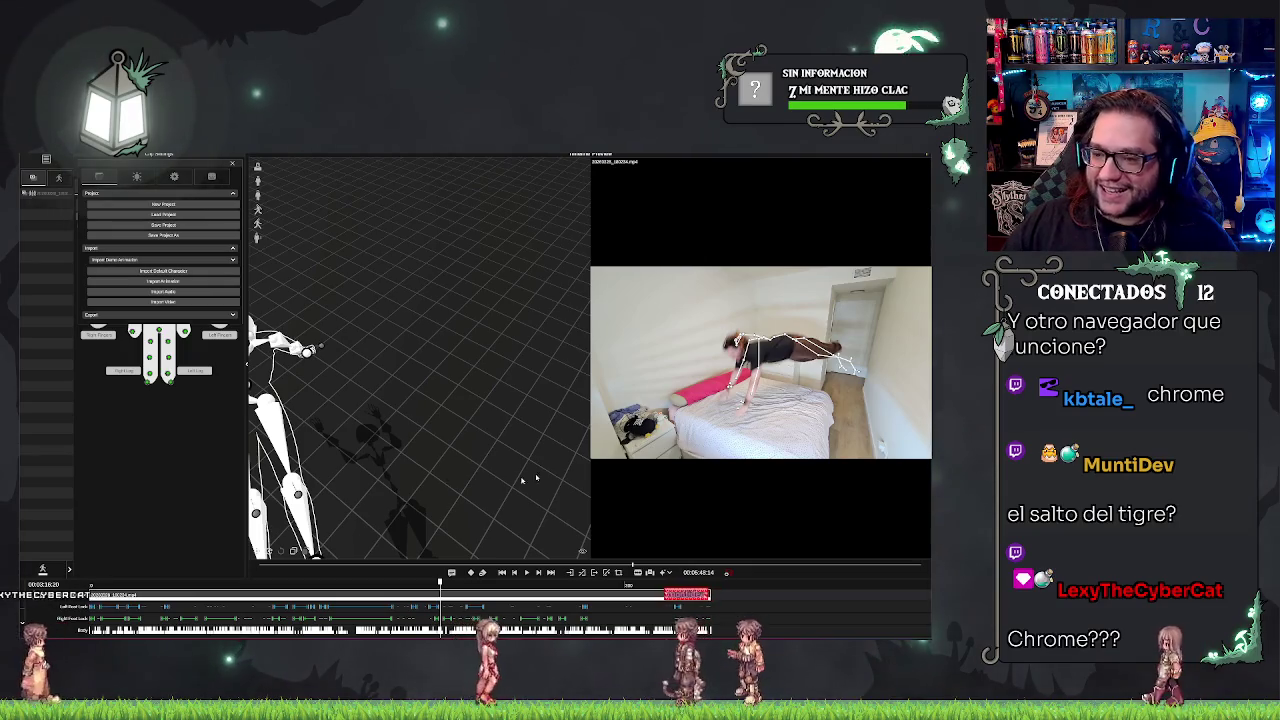
mouse_move(563, 194)
mouse_down()
mouse_move(423, 362)
mouse_move(496, 358)
mouse_move(628, 254)
mouse_up()
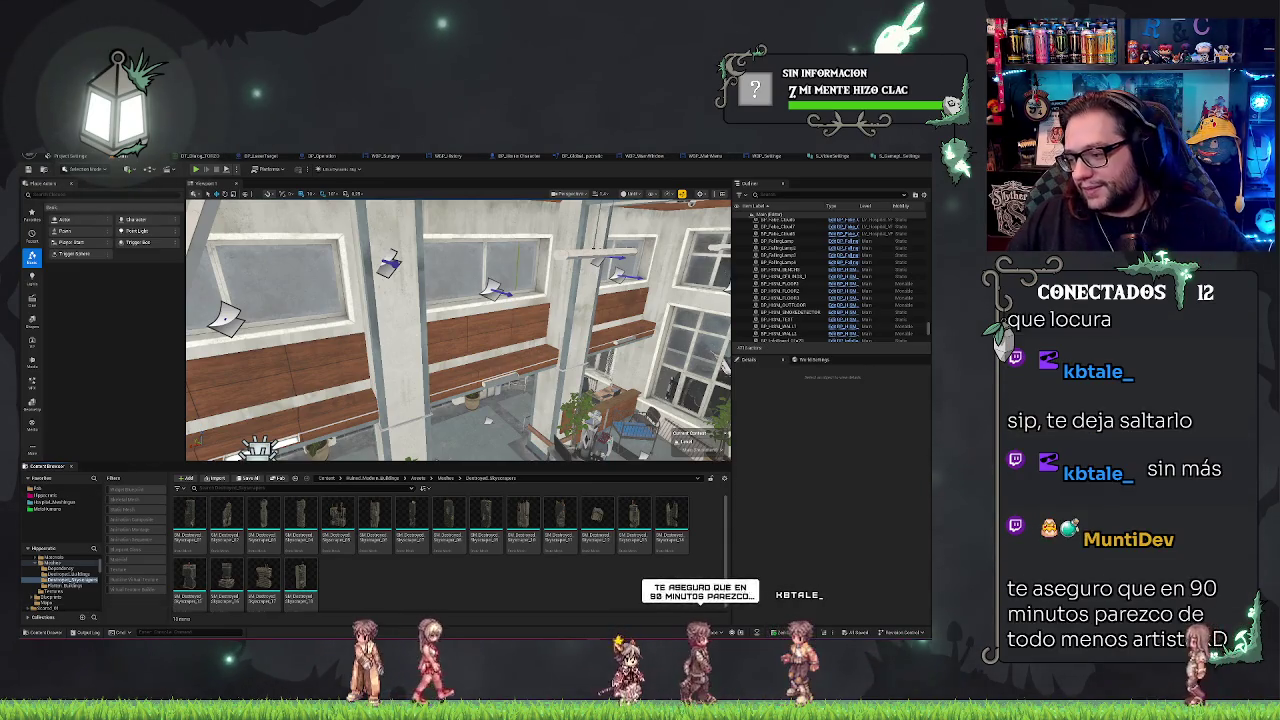
Zoom the viewport from the rubble field toward the white hospital building's rooftop
scroll(458, 330, down, 10)
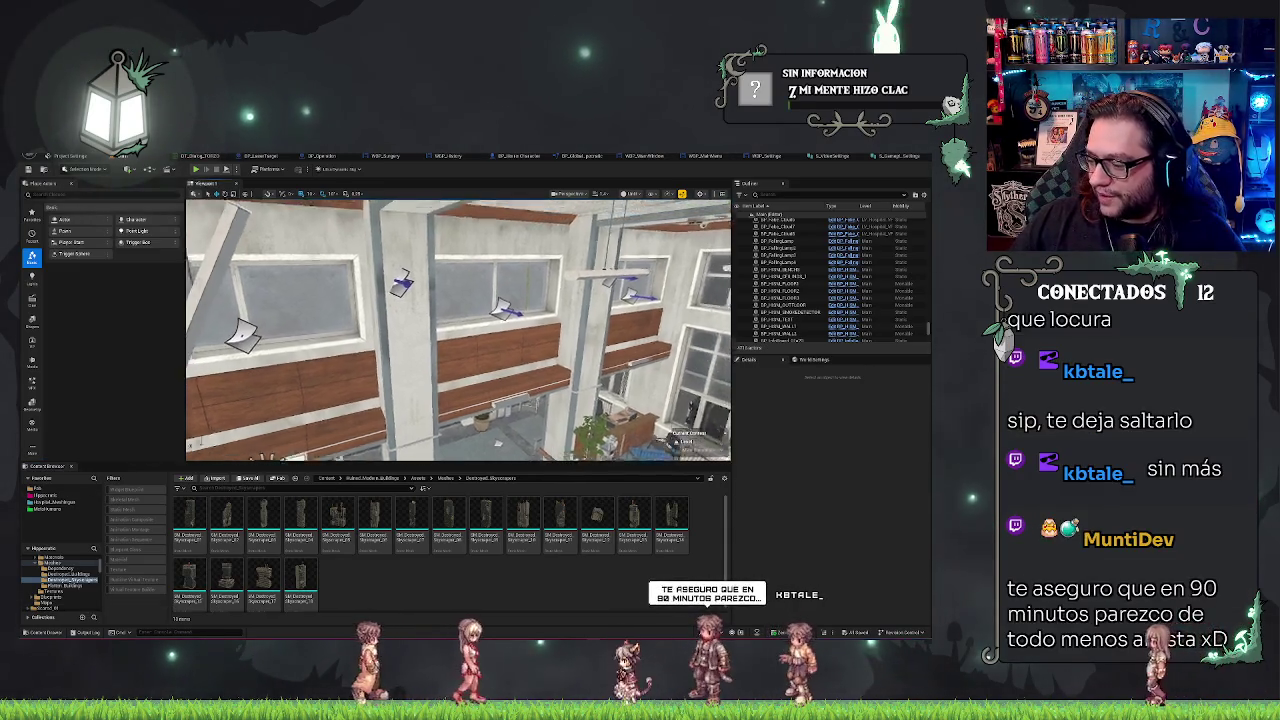
scroll(458, 330, down, 10)
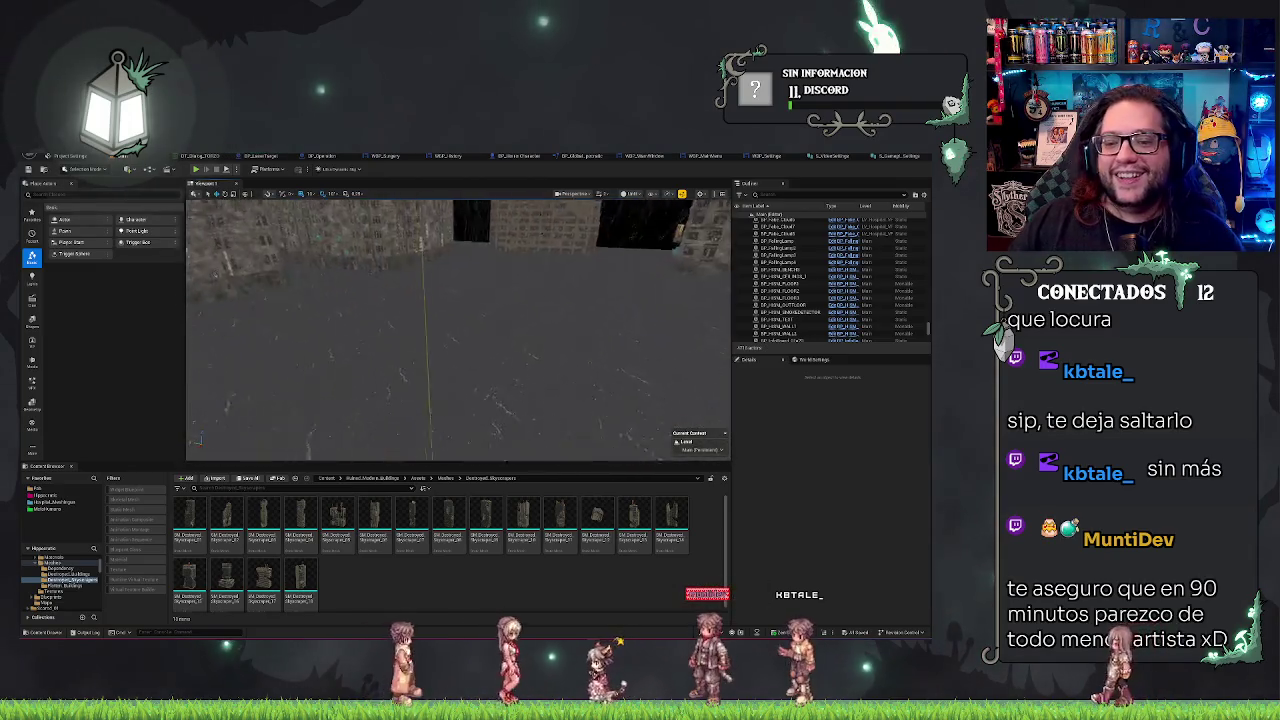
scroll(458, 330, down, 10)
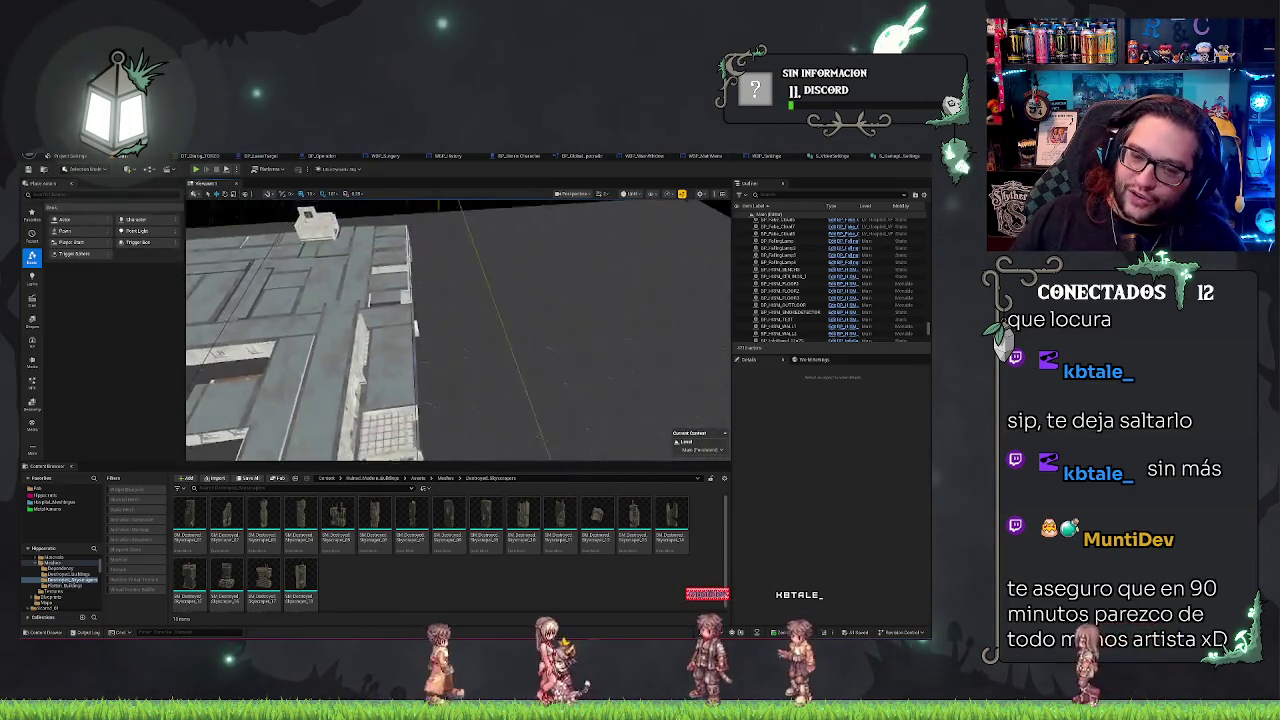
scroll(458, 330, down, 10)
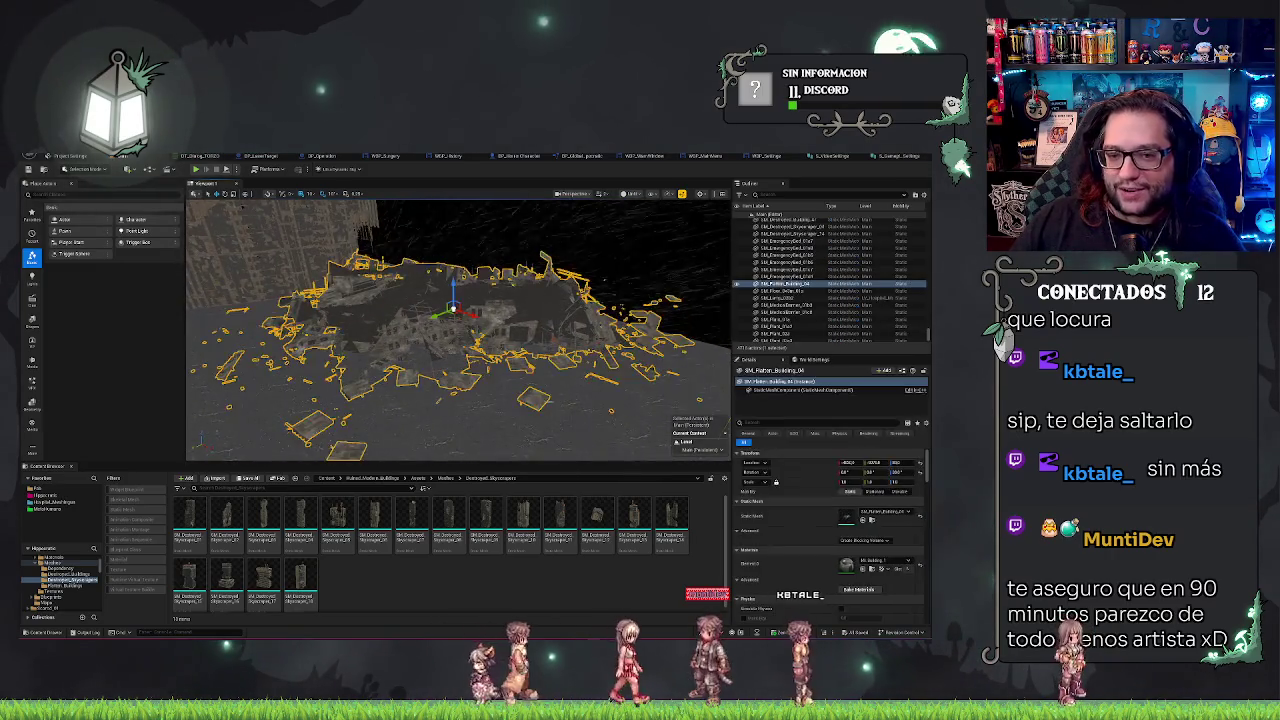
scroll(458, 330, down, 10)
scroll(458, 330, up, 5)
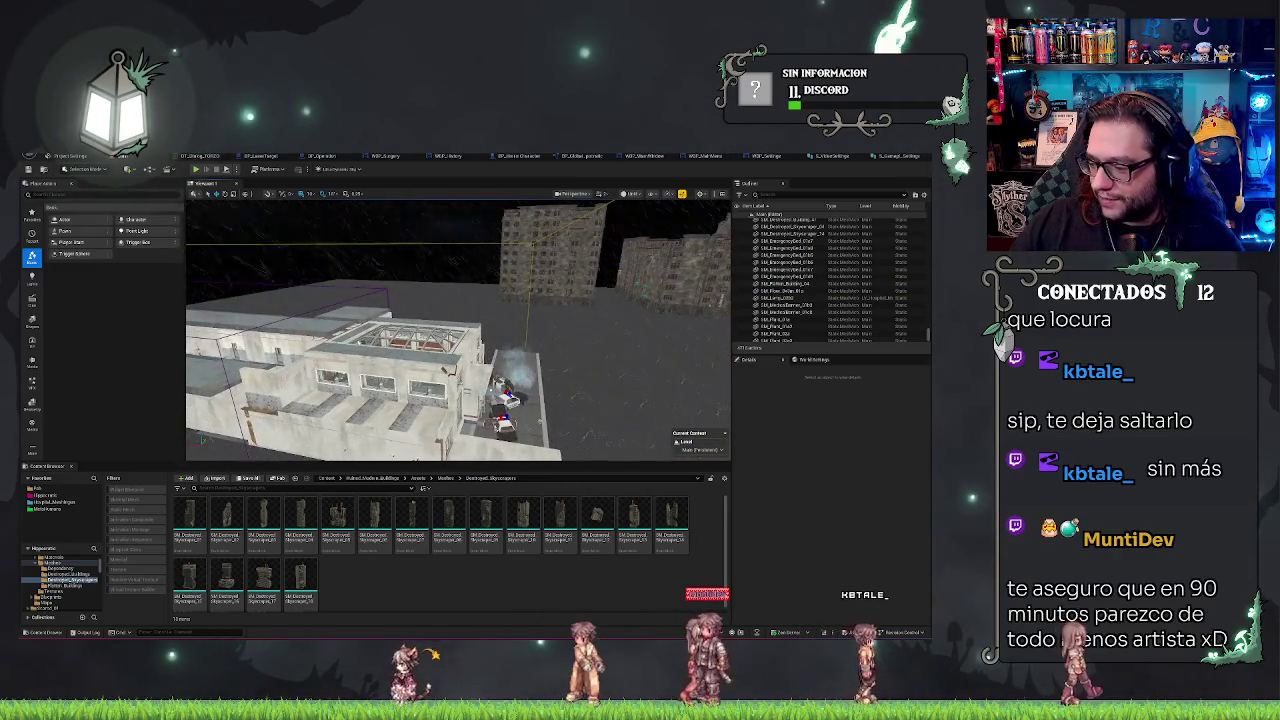
scroll(458, 330, up, 1)
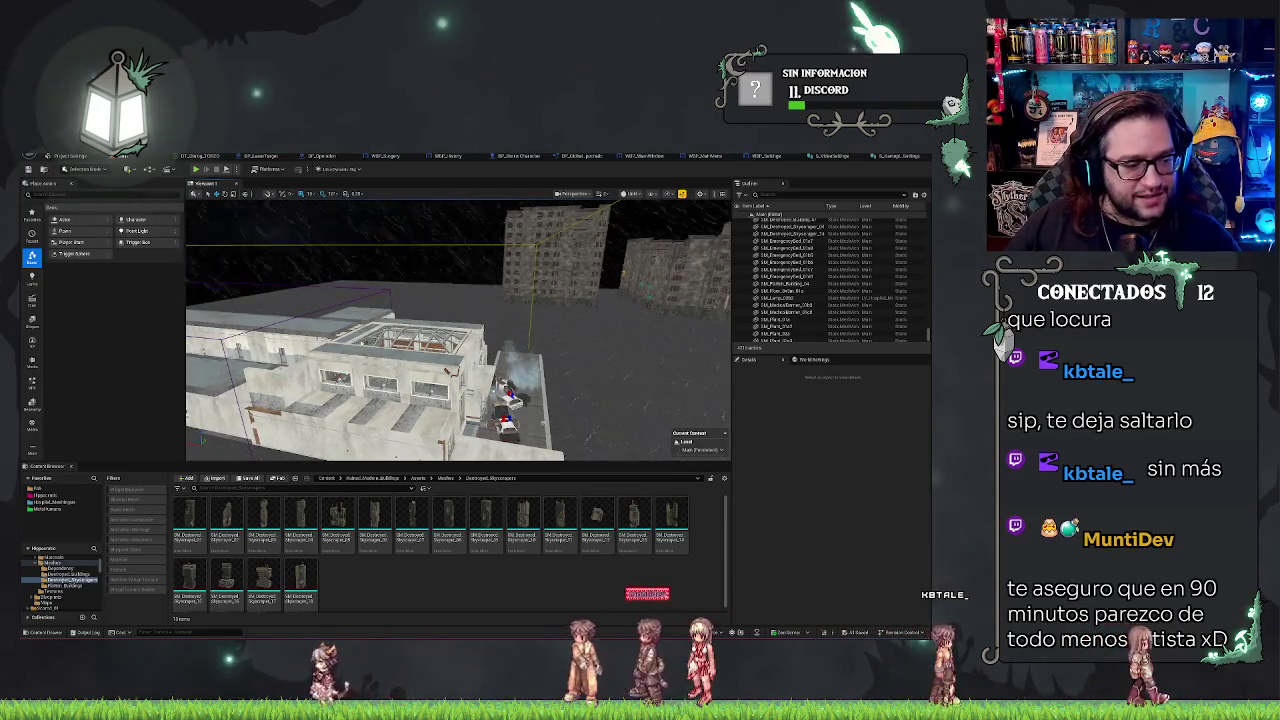
Switch to the motion capture app previewing the bed-leap clip with its timeline
key(alt+Tab)
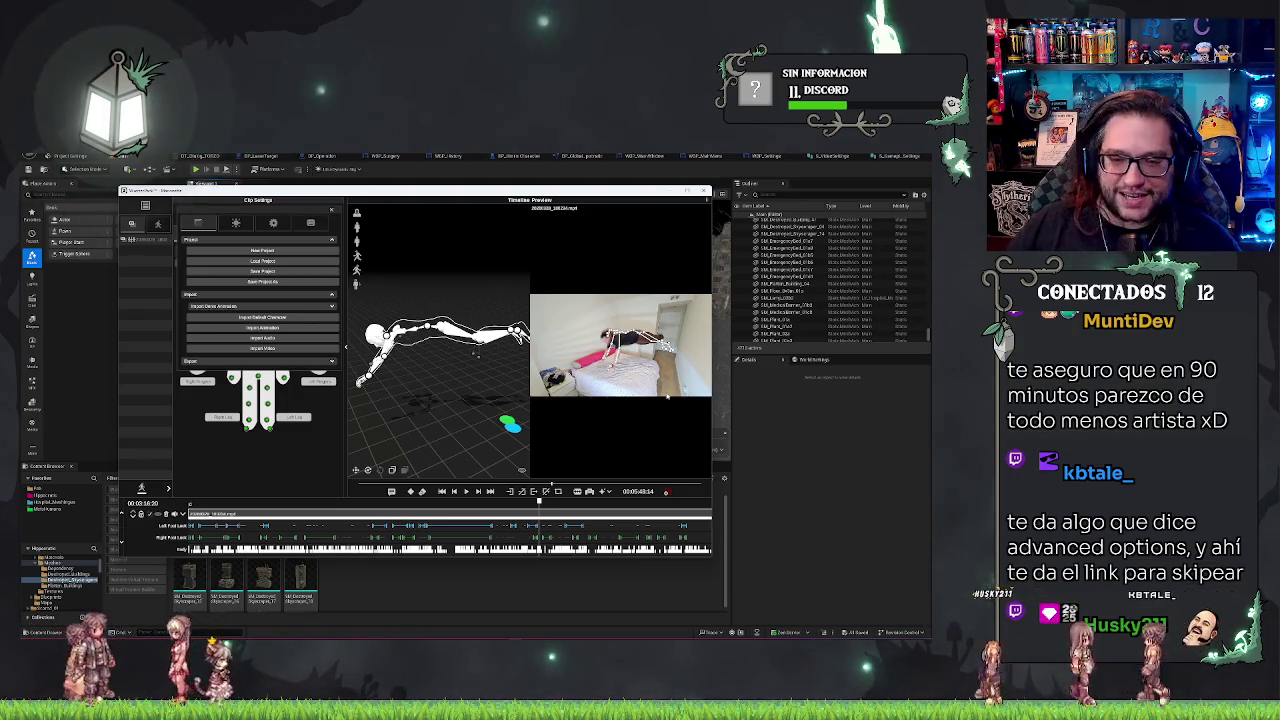
Minimize the motion capture window to reveal the rain-swept hospital rooftop in Unreal
click(686, 190)
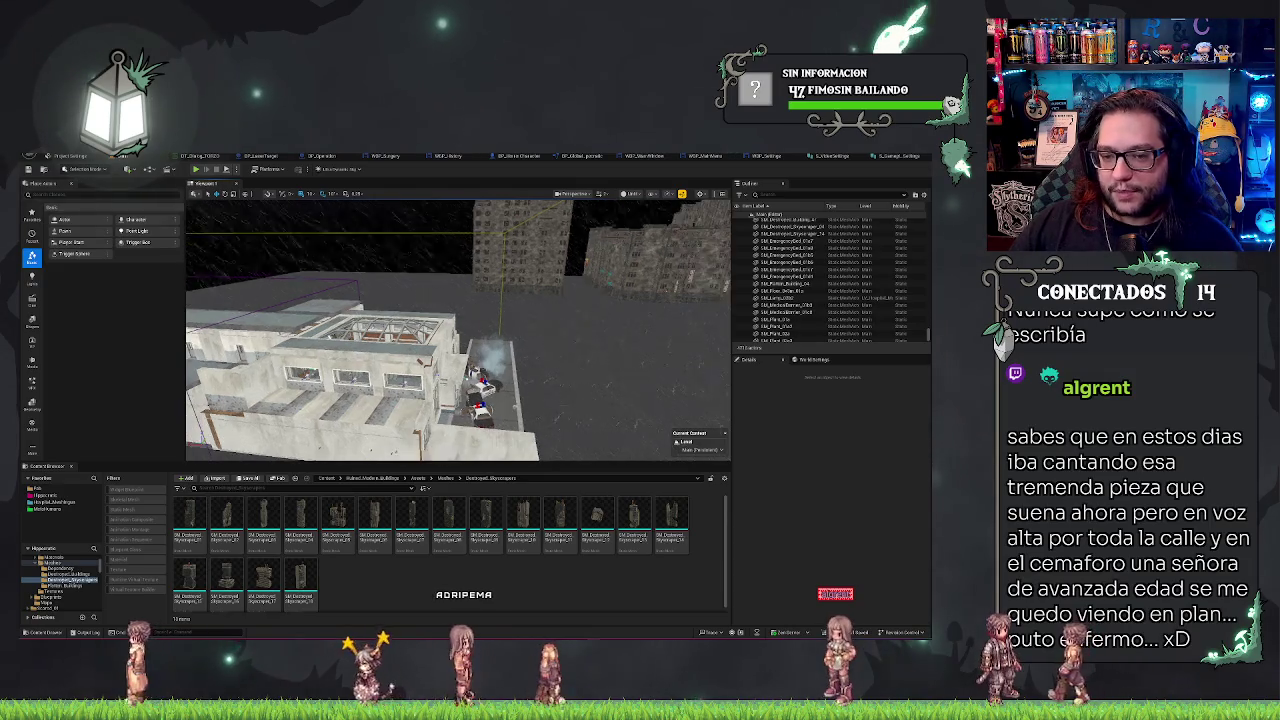
drag(458, 330, 428, 330)
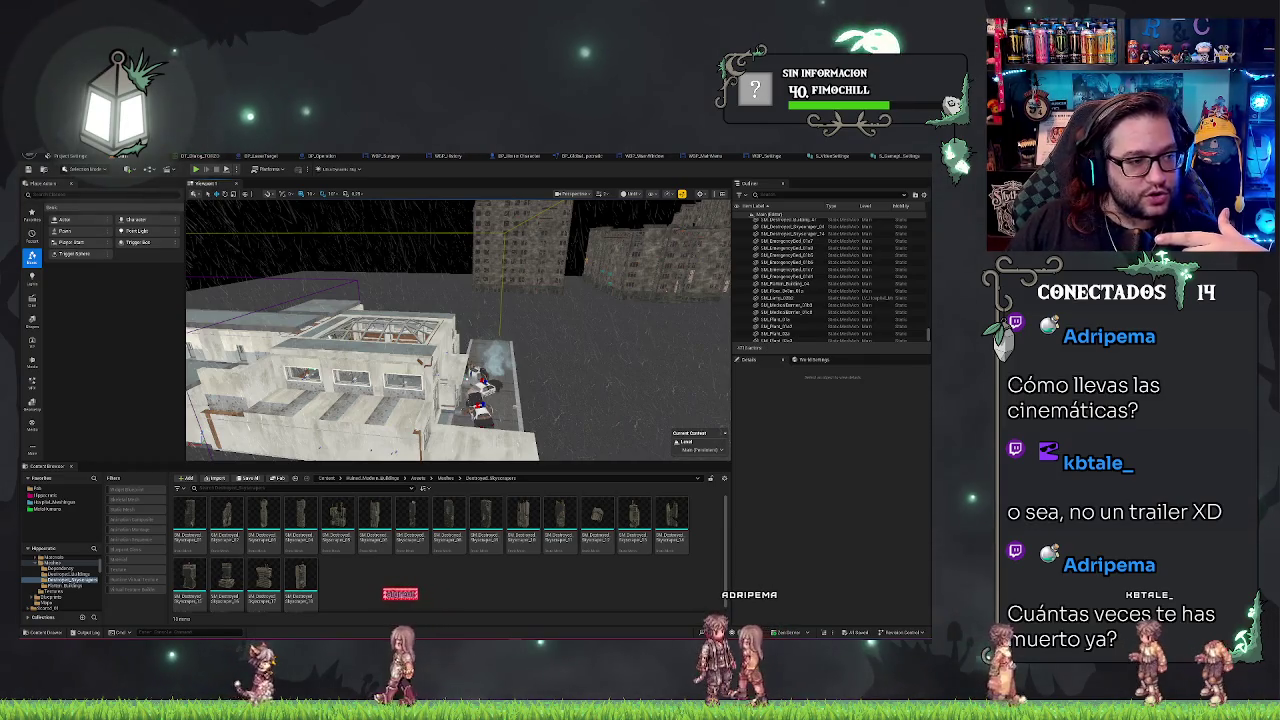
key(alt+Tab)
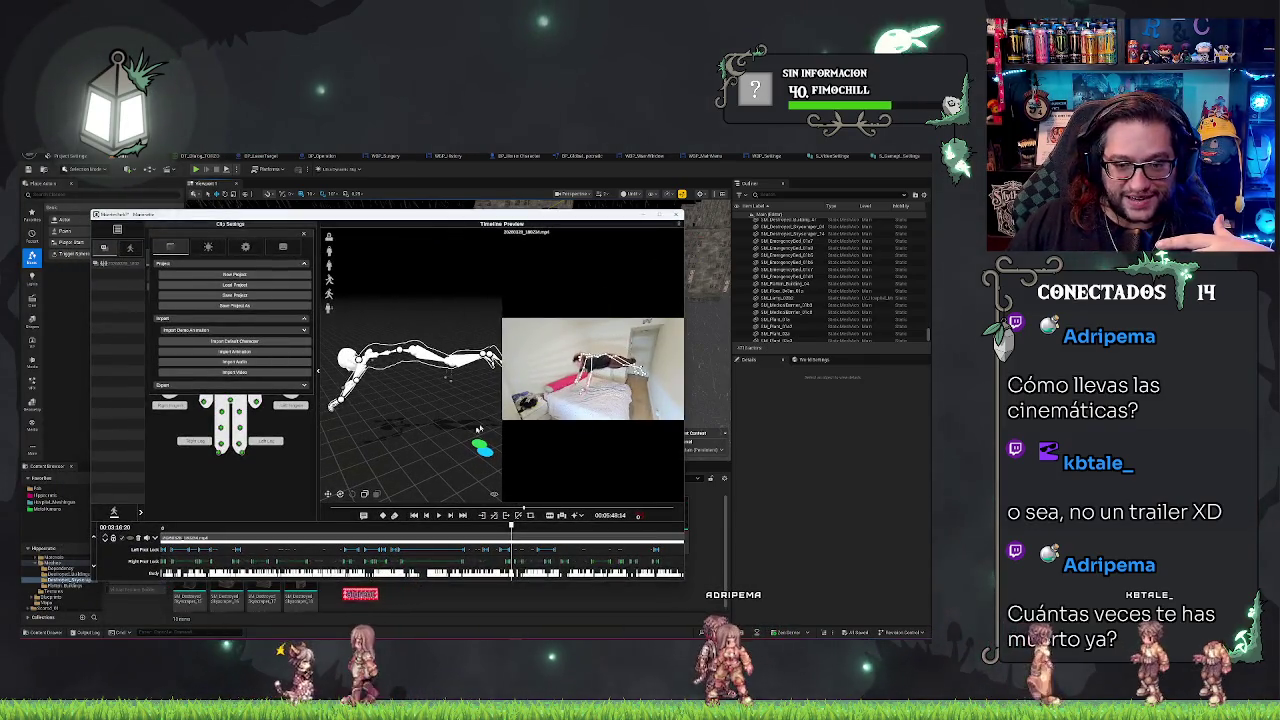
mouse_move(388, 429)
mouse_down()
mouse_move(410, 409)
mouse_move(396, 409)
mouse_up()
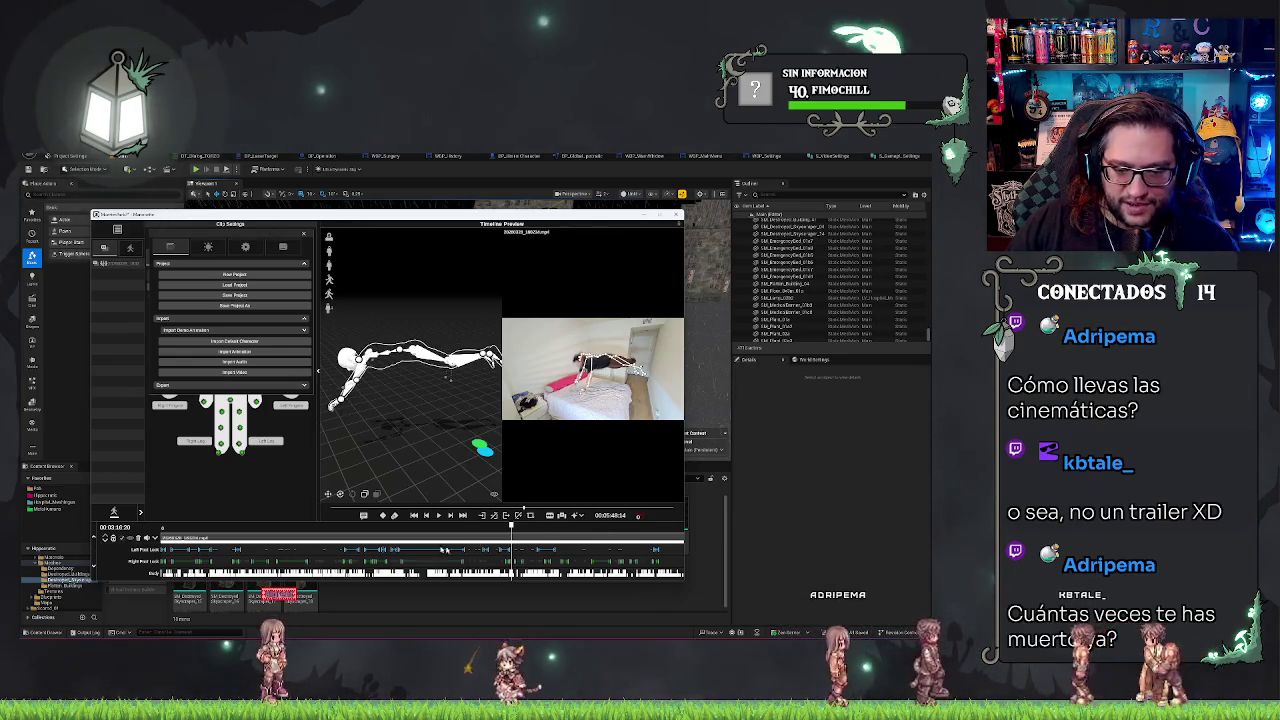
click(641, 214)
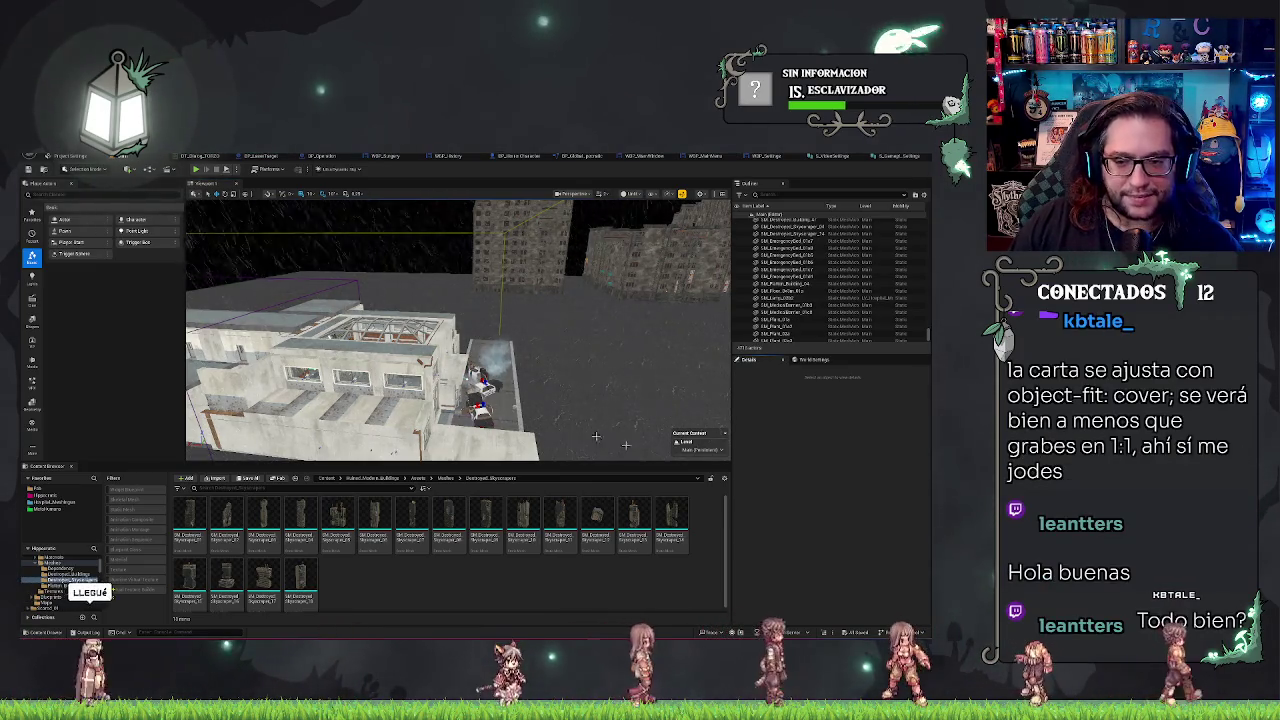
Nudge the Outliner splitter wider and start a Play-In-Editor test of the hospital level
mouse_move(733, 406)
mouse_down()
mouse_move(563, 410)
mouse_move(725, 410)
mouse_up()
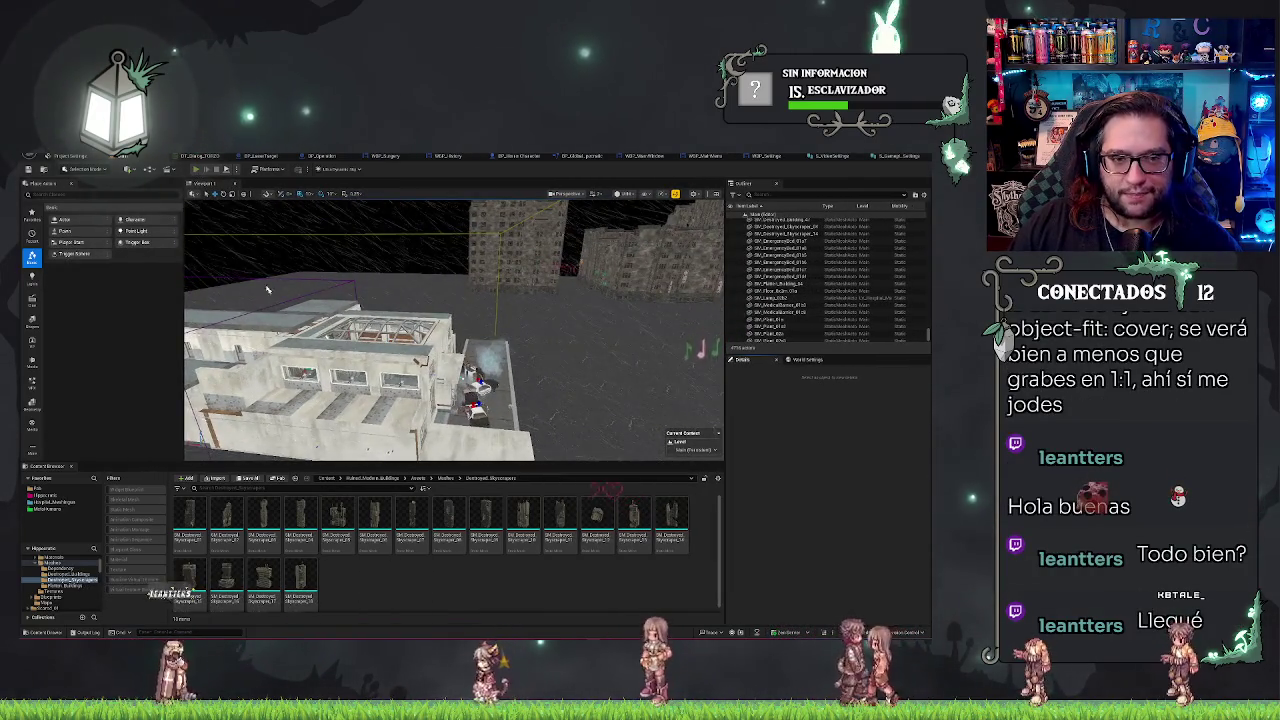
key(alt+p)
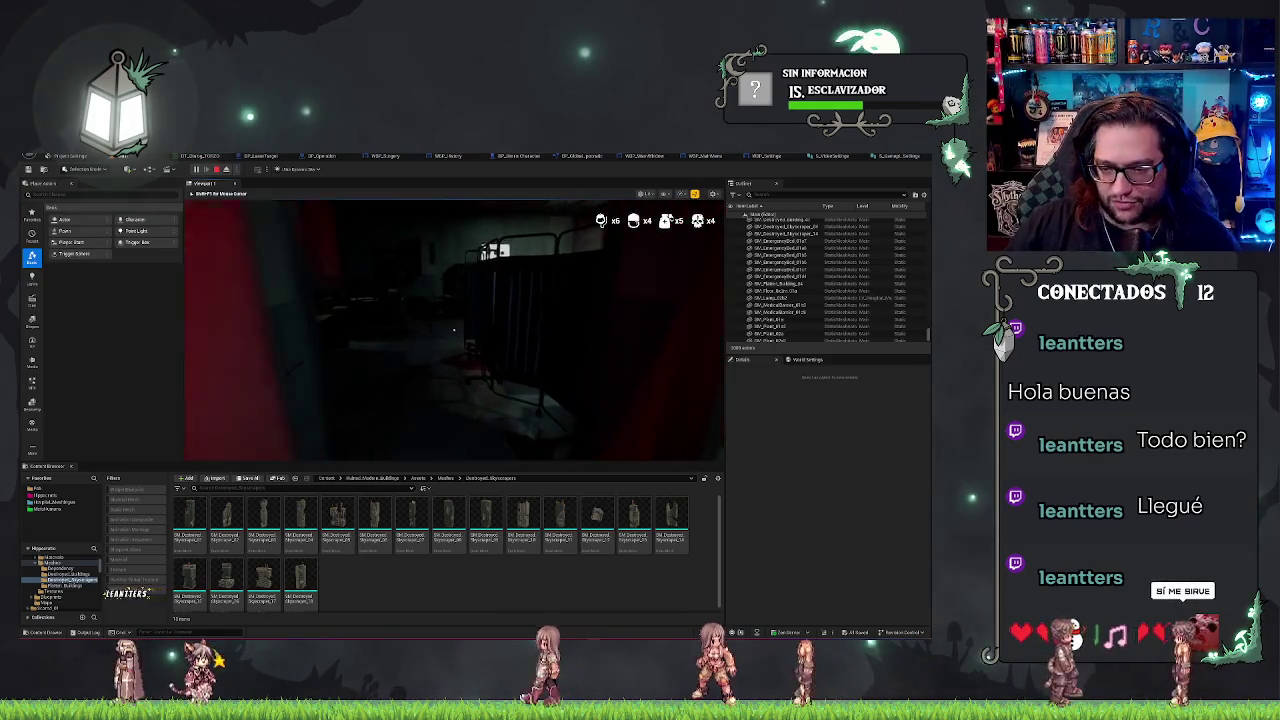
Show the 'stat unit' frame-time overlay via the console, then stop the play-test
key(grave)
text(stat unit)
key(Return)
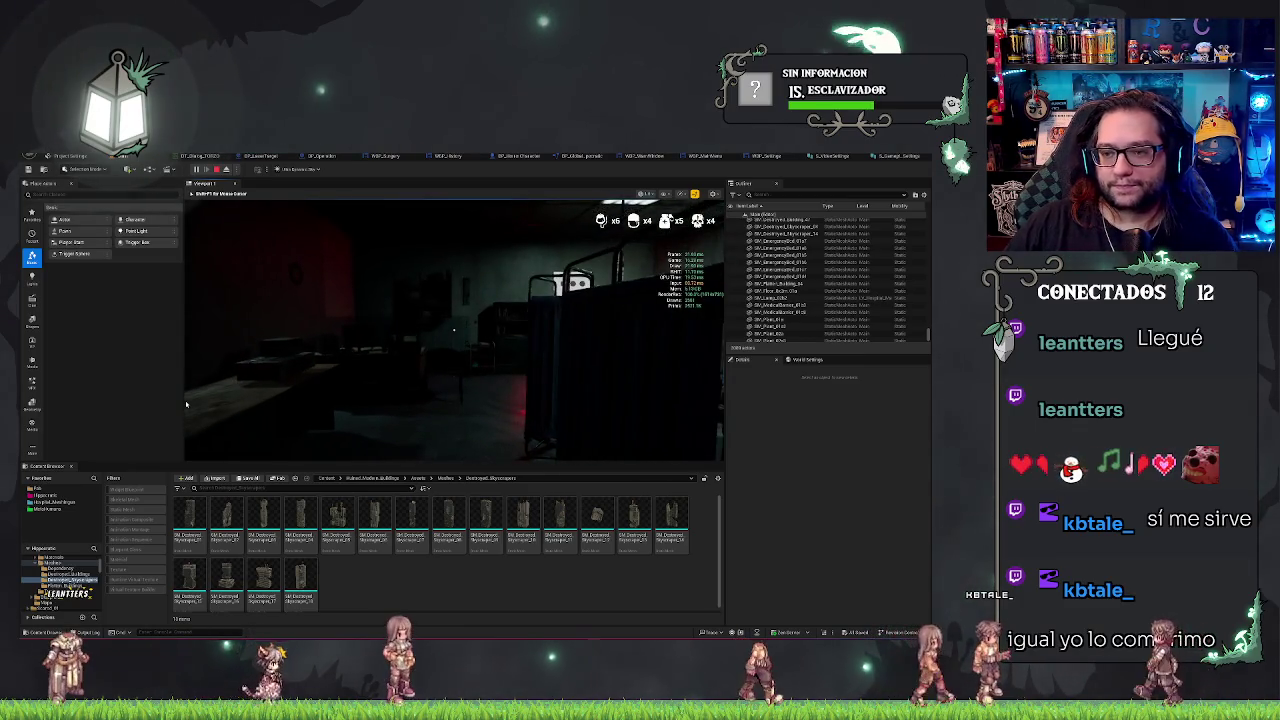
key(Escape)
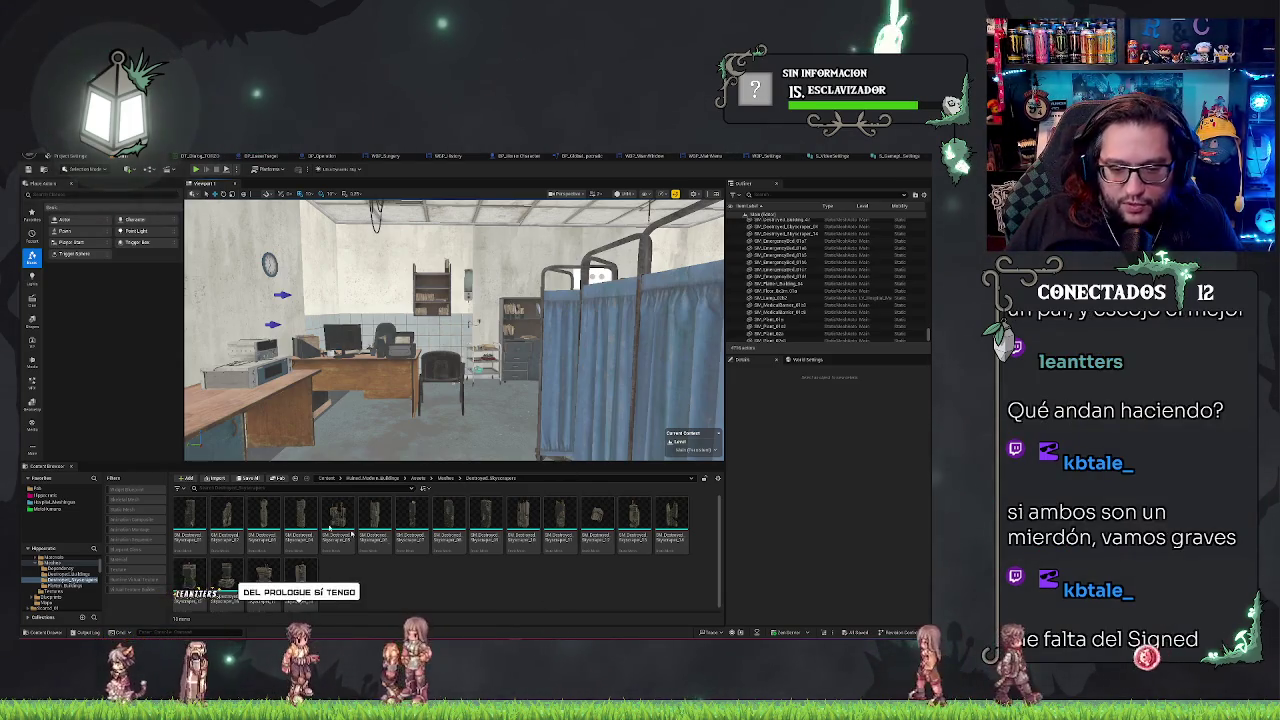
Bring the motion-capture app forward to replay the bed-leap clip
key(alt+Tab)
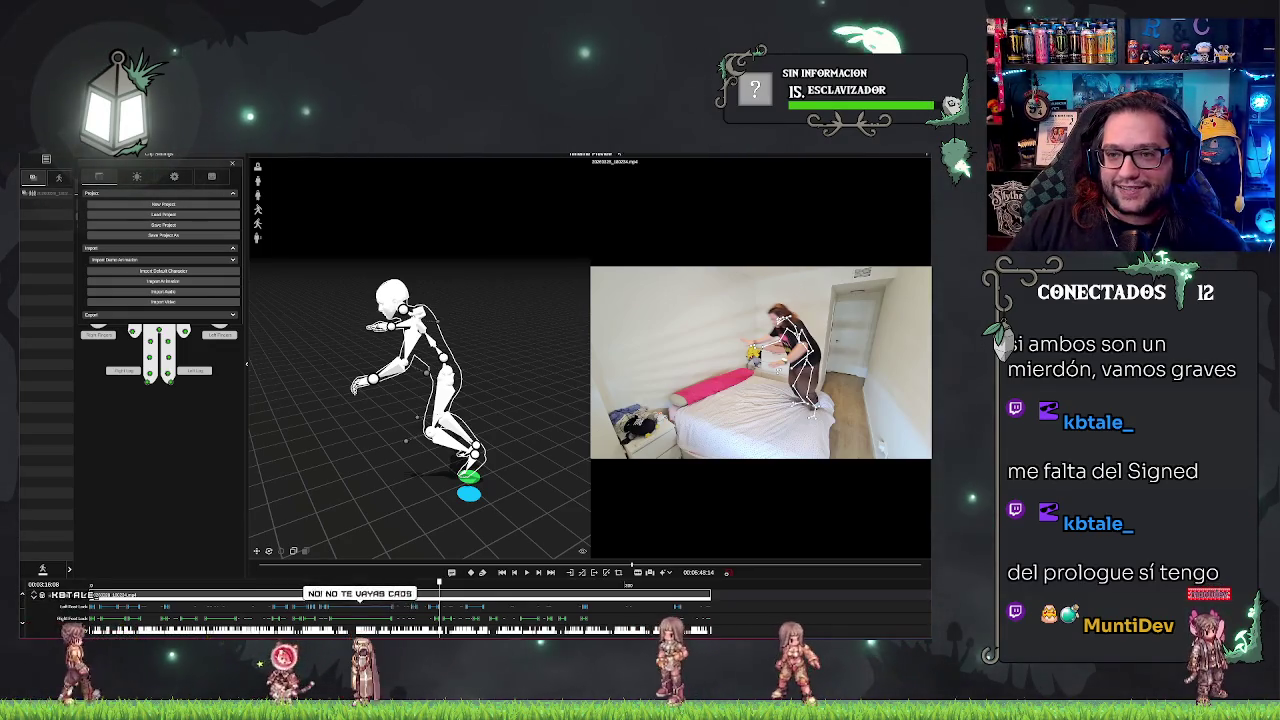
Display the Portal Ouija logo image in a viewer over Unreal's hospital office
key(alt+Tab)
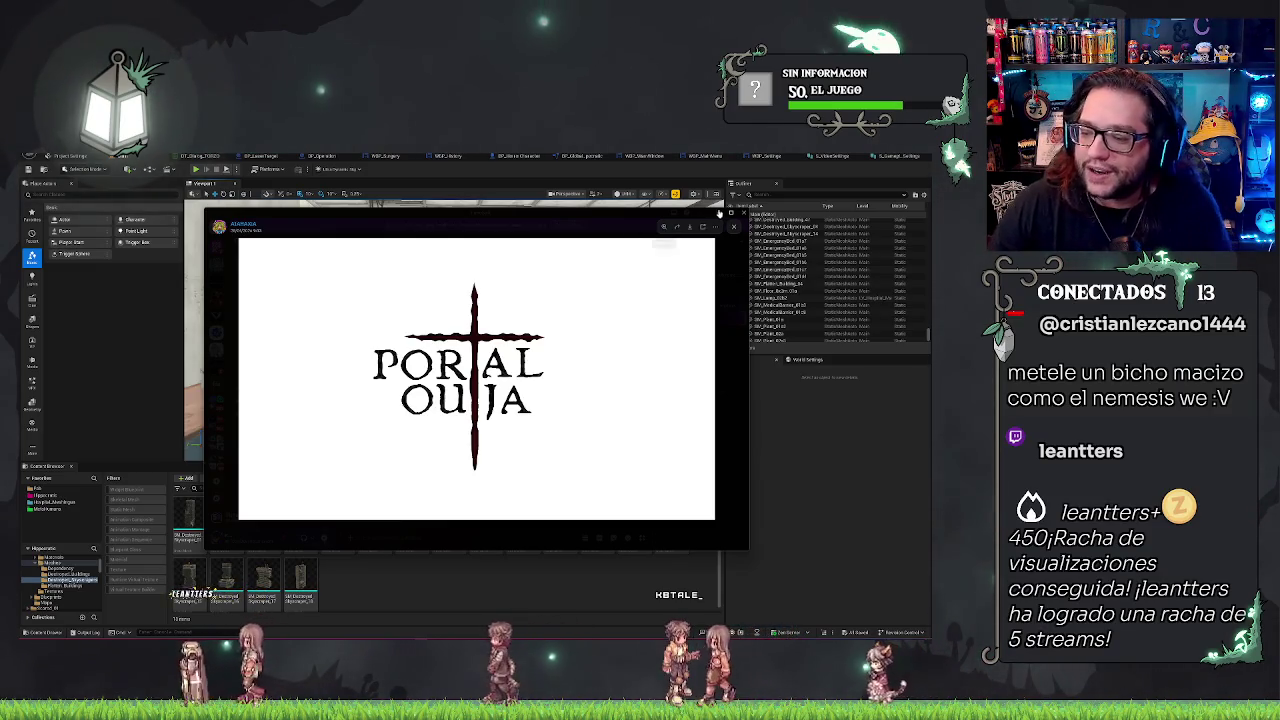
Close the Portal Ouija logo image, keep the floor selected, and launch Play-in-Editor with Alt+P
key(Escape)
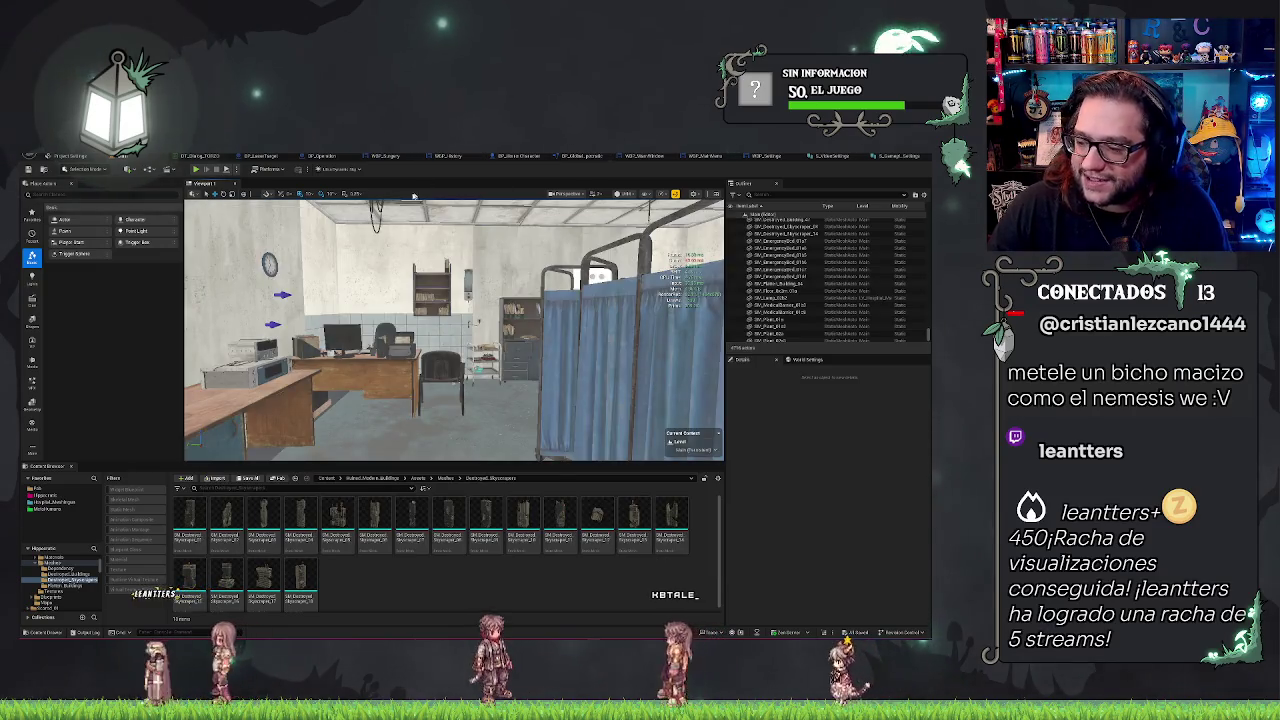
right_click(468, 440)
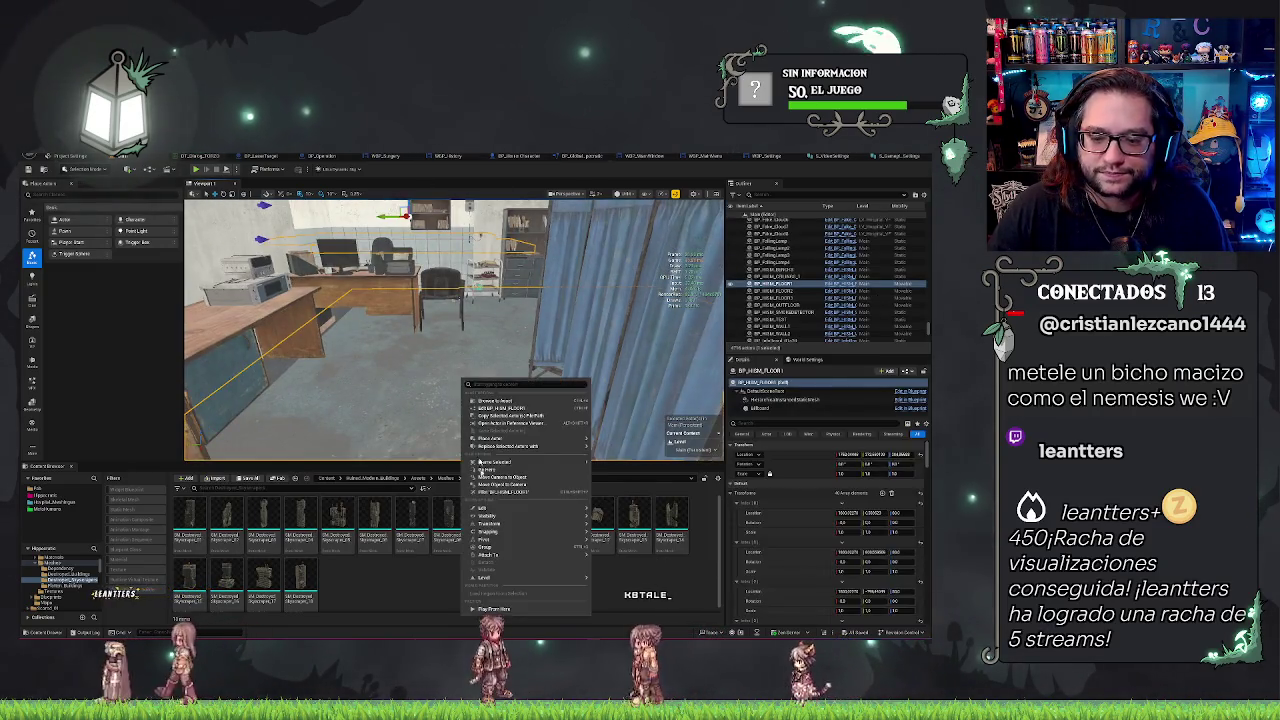
click(504, 348)
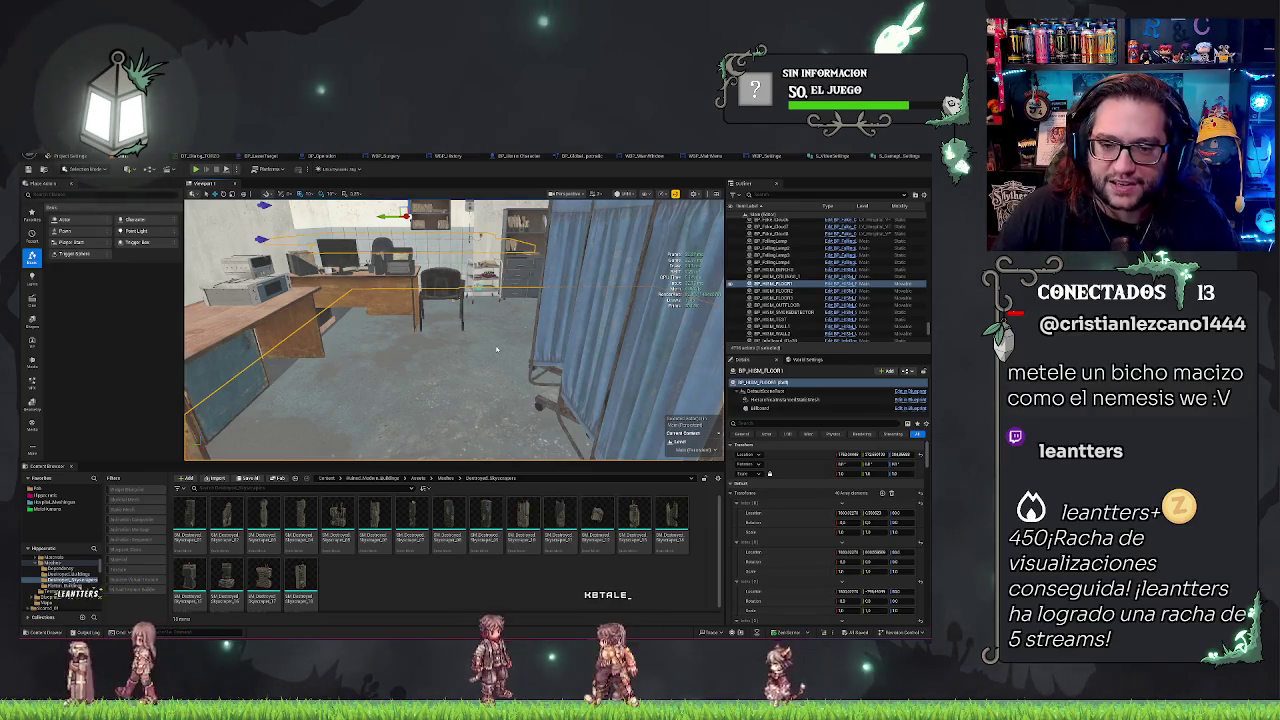
key(alt+p)
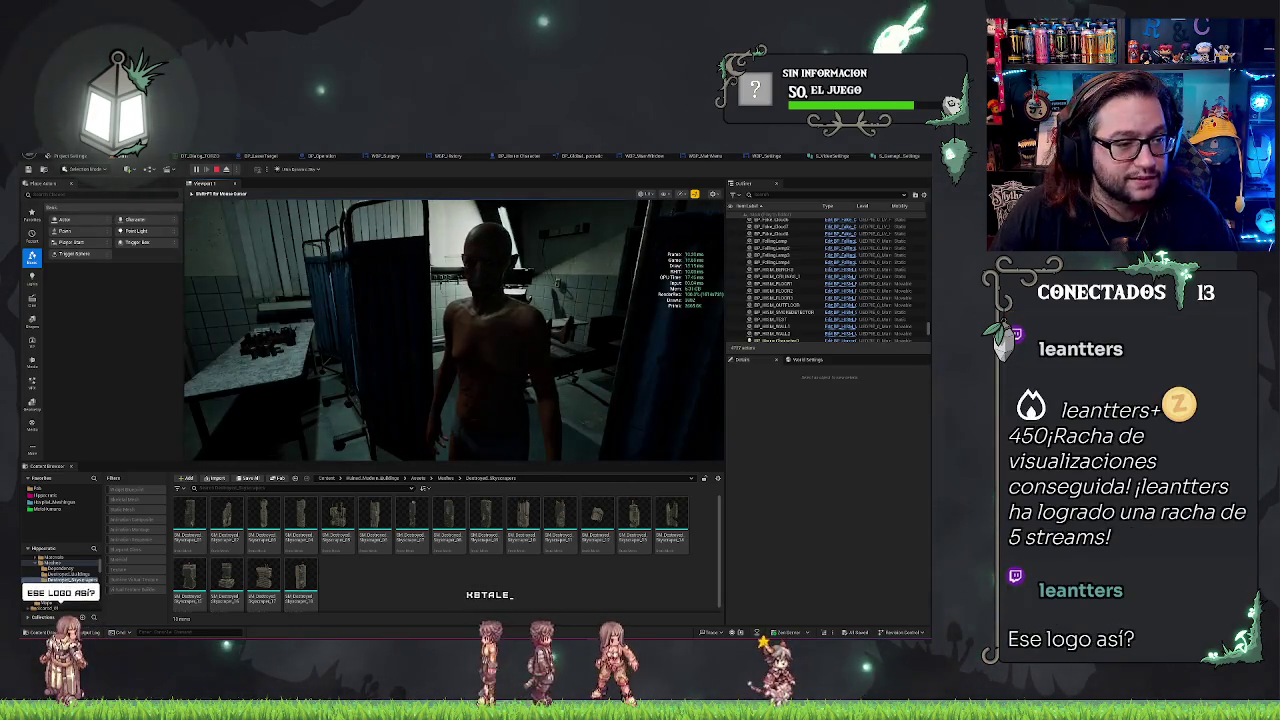
Accept the NPC's question and dismiss the Portal Ouija splash to reach the cut-open torso
click(589, 427)
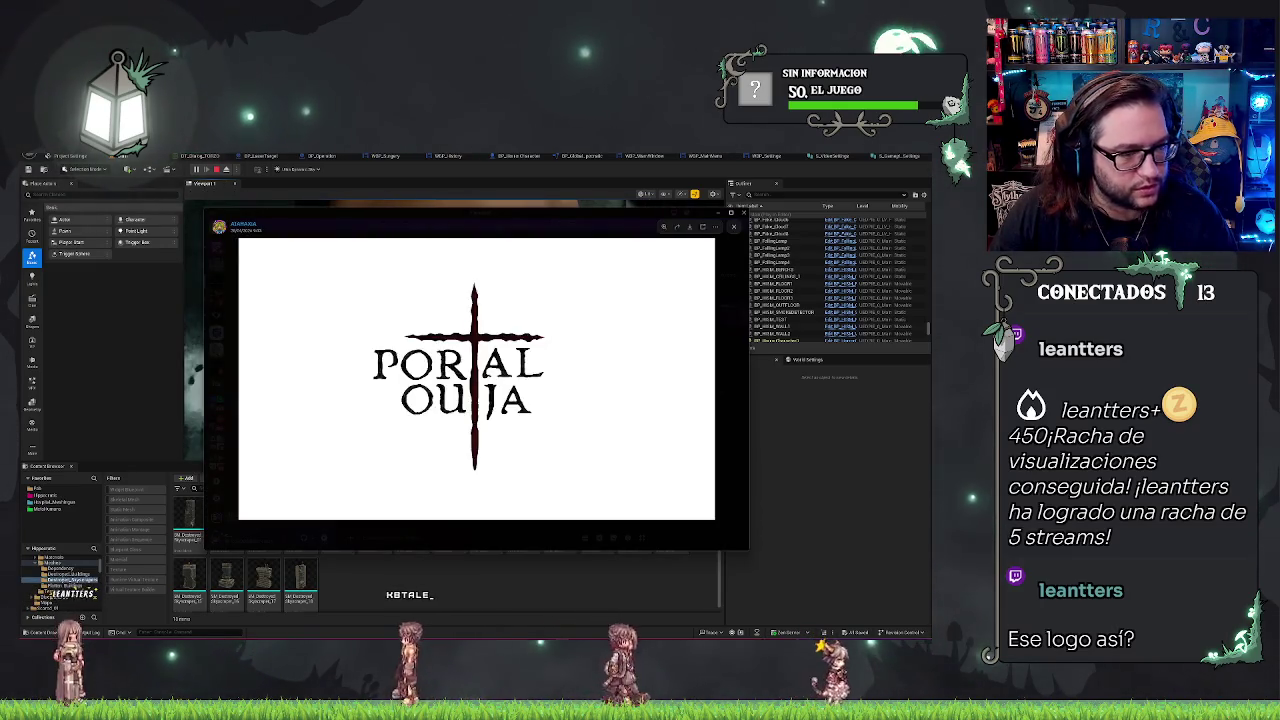
click(637, 229)
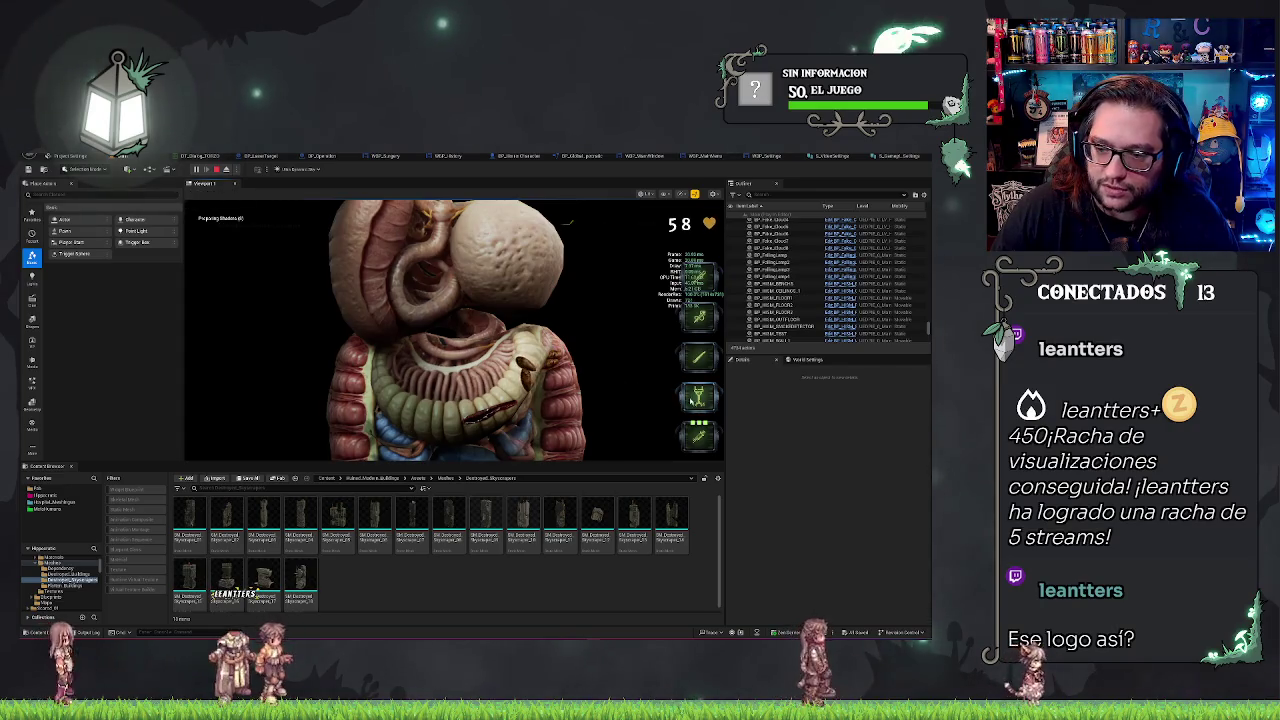
Fire the laser and sweep it repeatedly across the exposed organs
click(521, 368)
drag(521, 368, 456, 334)
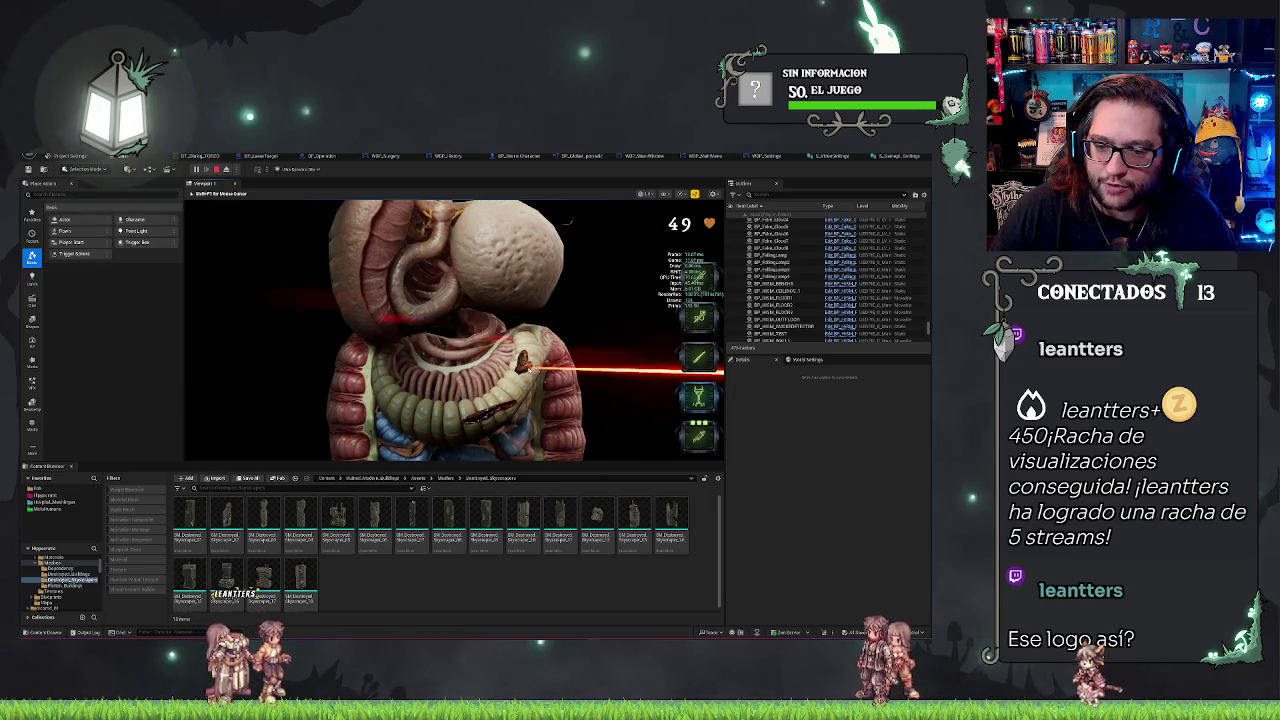
mouse_move(524, 357)
mouse_down()
mouse_move(518, 368)
mouse_move(290, 345)
mouse_move(300, 330)
mouse_move(400, 330)
mouse_move(416, 313)
mouse_up()
mouse_move(505, 330)
mouse_down()
mouse_move(460, 350)
mouse_move(486, 337)
mouse_move(514, 366)
mouse_move(480, 360)
mouse_up()
mouse_move(330, 345)
mouse_down()
mouse_move(470, 345)
mouse_move(255, 340)
mouse_move(300, 350)
mouse_up()
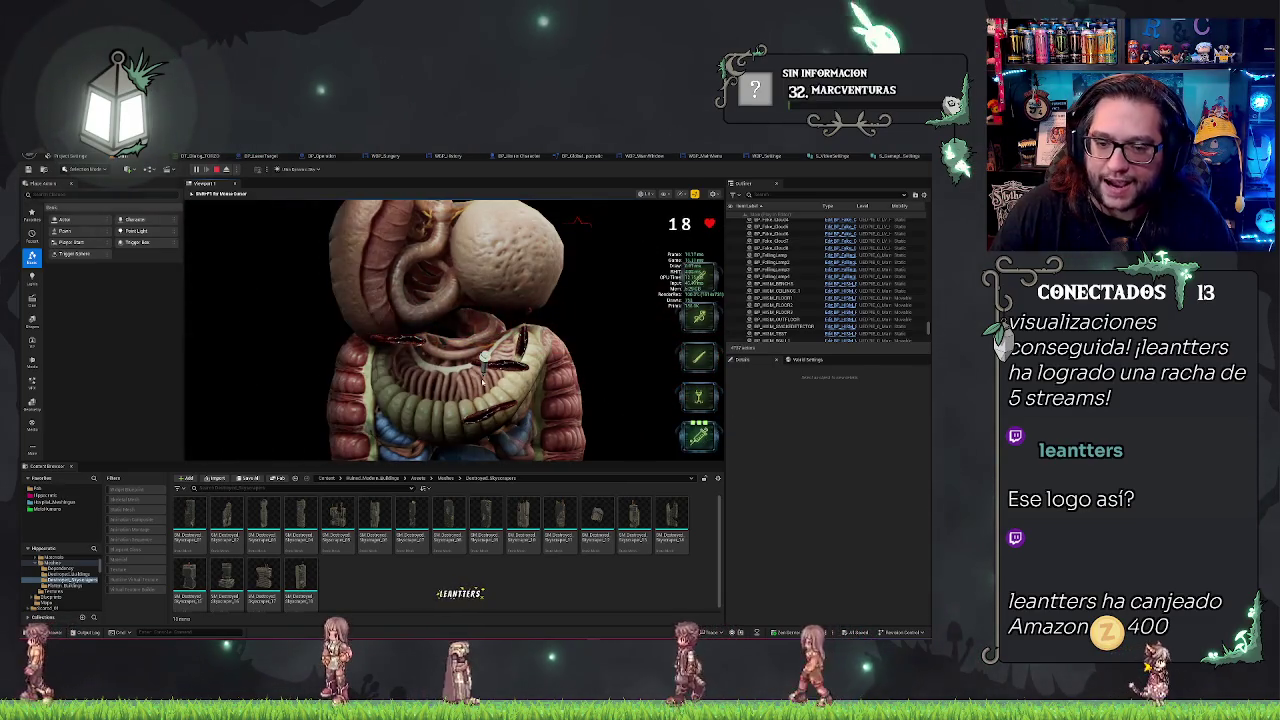
Swap to the syringe and back to the laser, then burn the last organ targets
key(4)
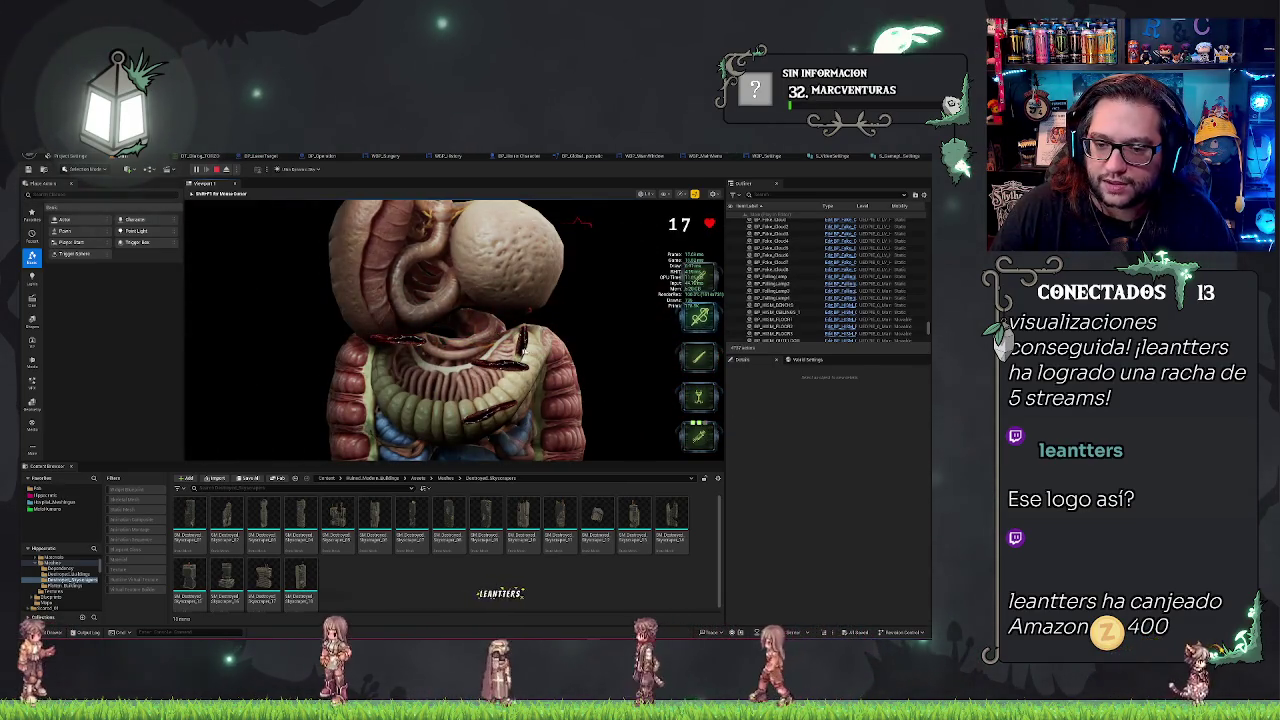
click(408, 340)
mouse_move(408, 340)
mouse_down()
mouse_move(500, 370)
mouse_move(522, 345)
mouse_up()
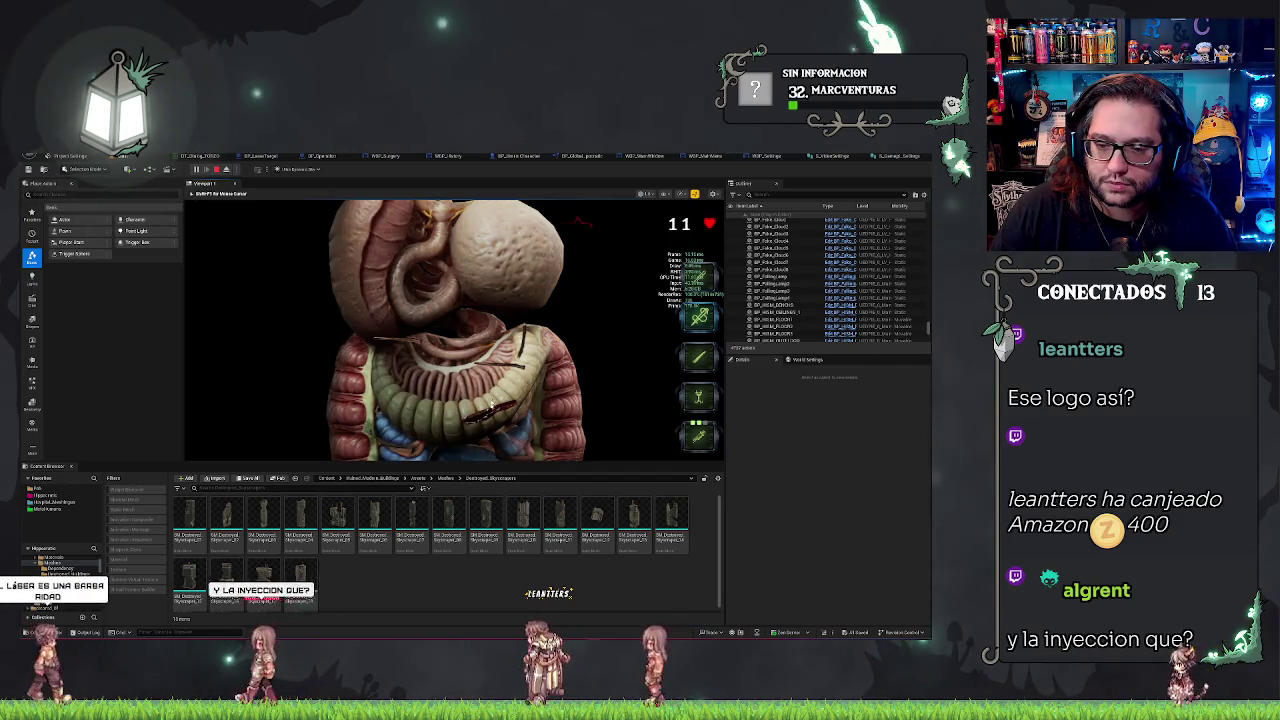
click(500, 421)
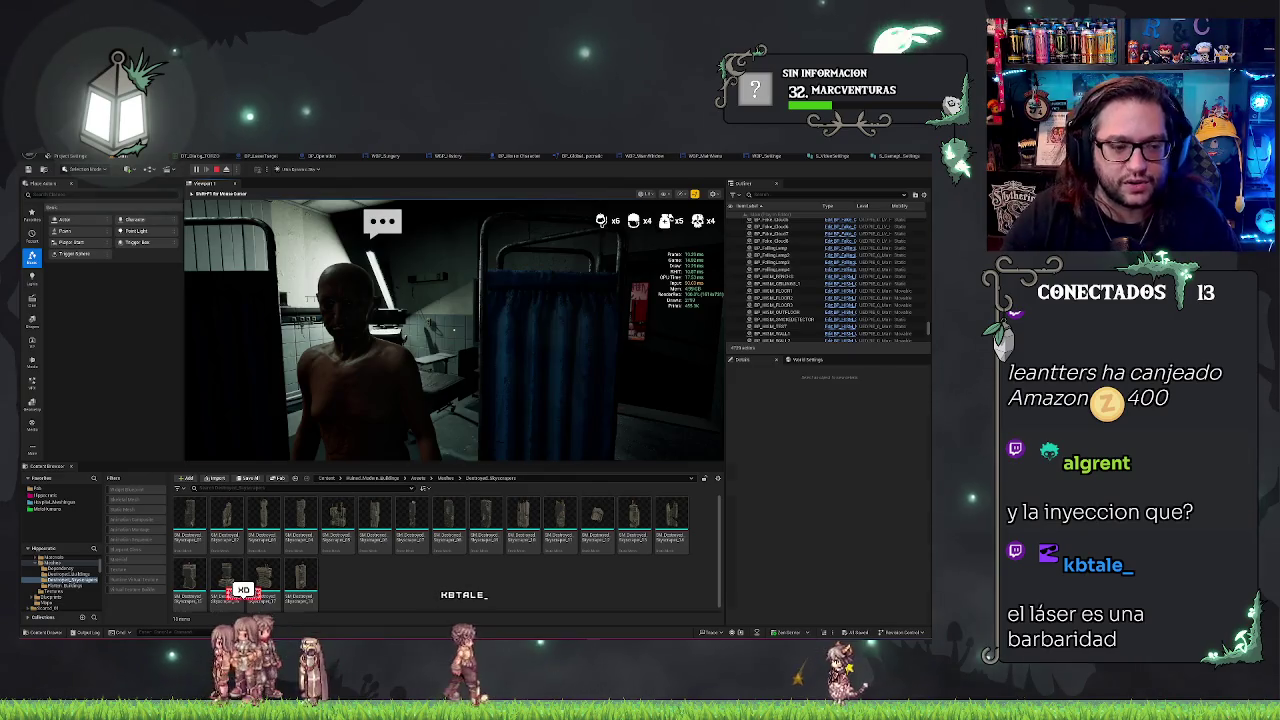
Stop Play-in-Editor with Esc and turn the viewport toward the ward's bed curtain
key(Escape)
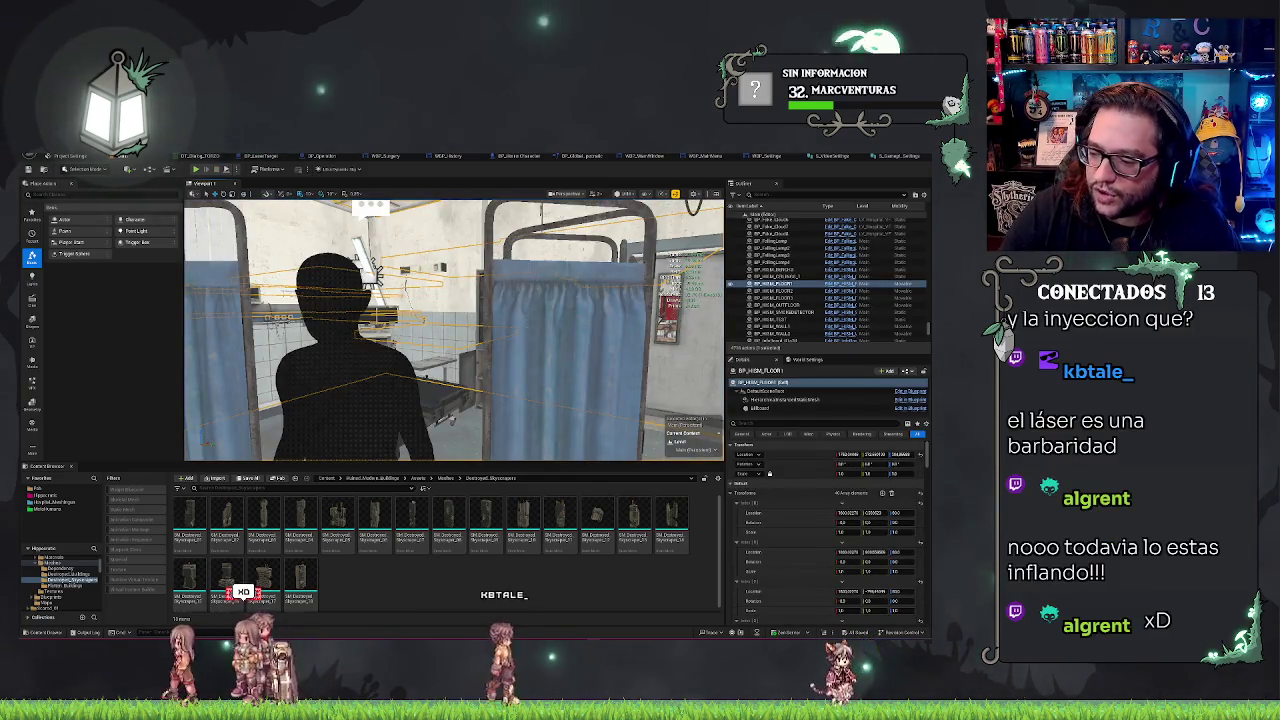
key(Escape)
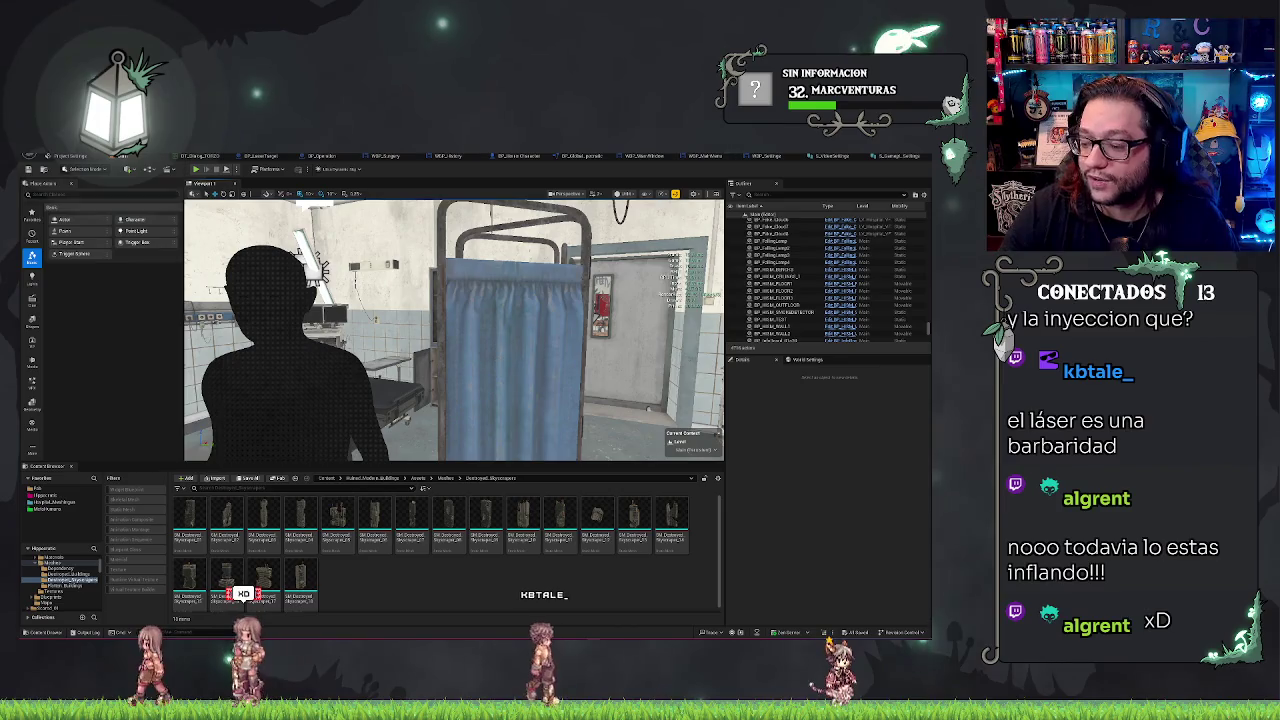